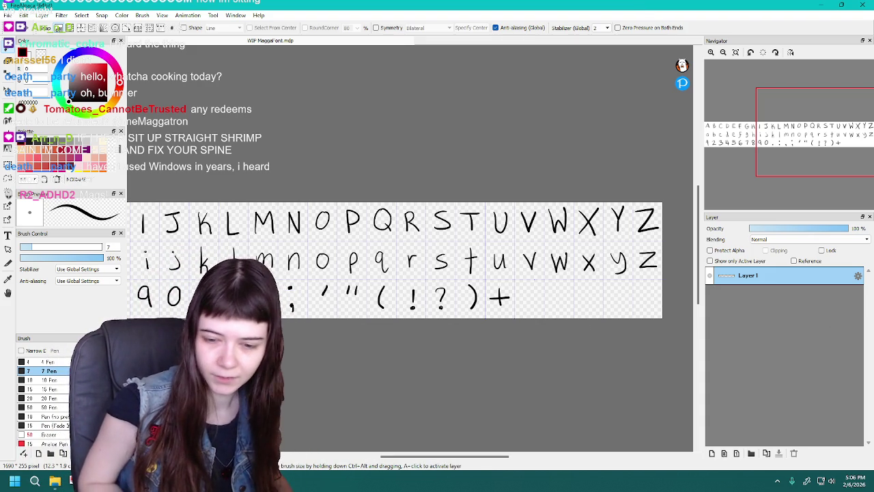
After drawing -, * and / in the bottom row, undo the five unwanted backslash strokes
click(532, 354)
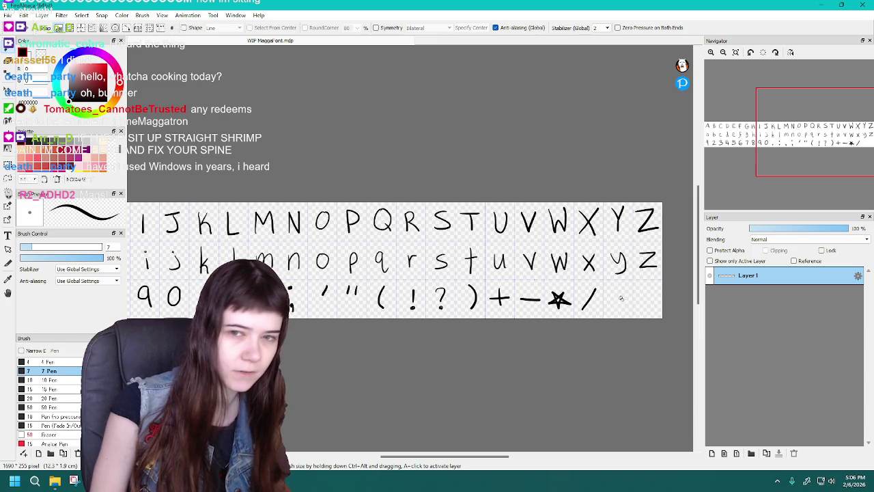
key(ctrl+z)
key(ctrl+z)
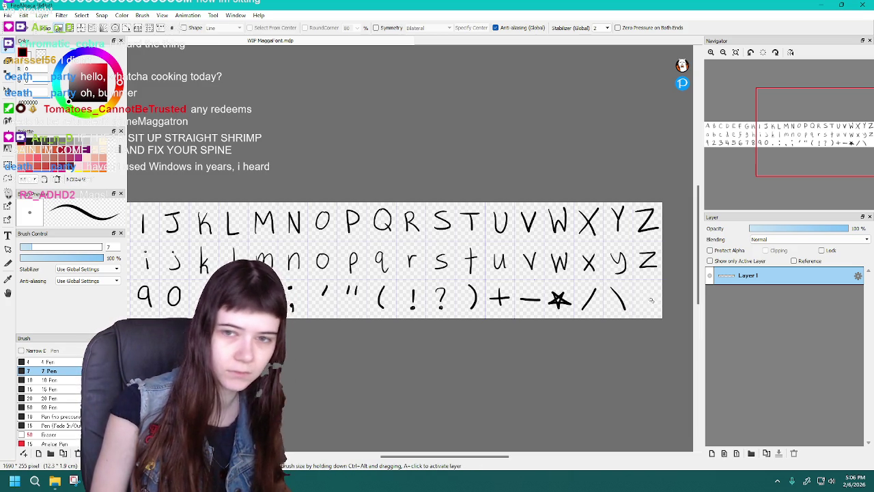
key(ctrl+z)
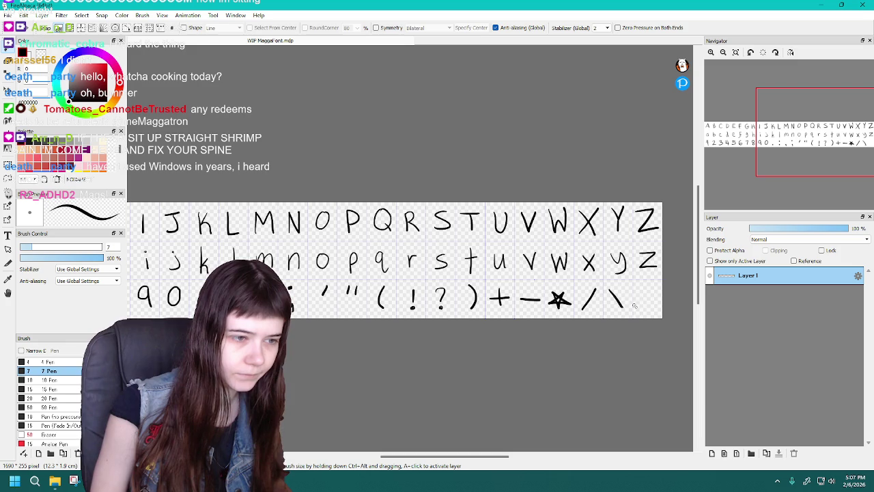
key(ctrl+z)
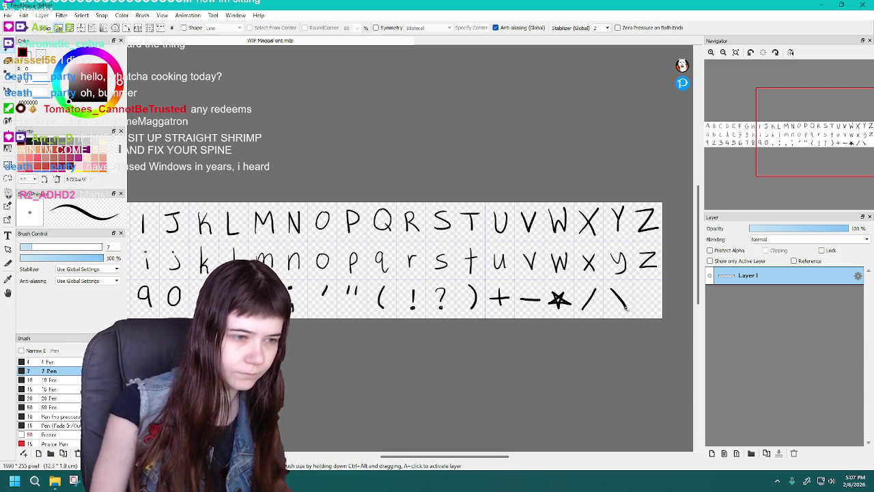
key(ctrl+z)
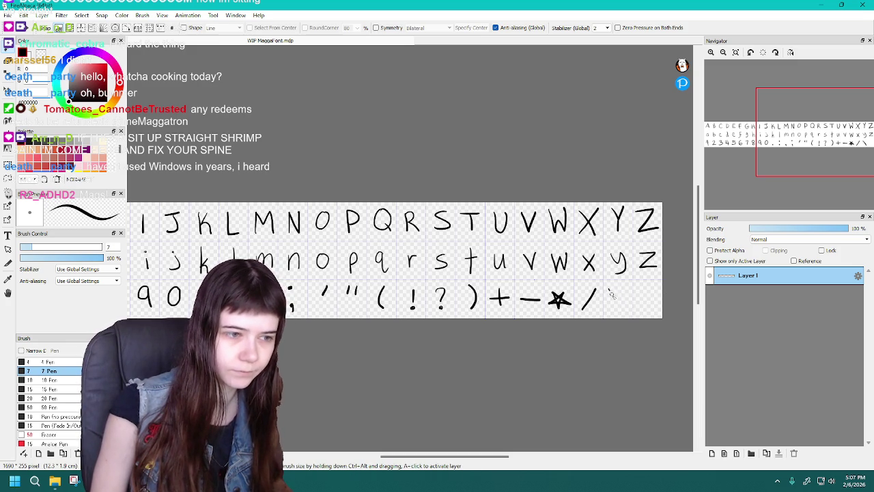
key(ctrl+z)
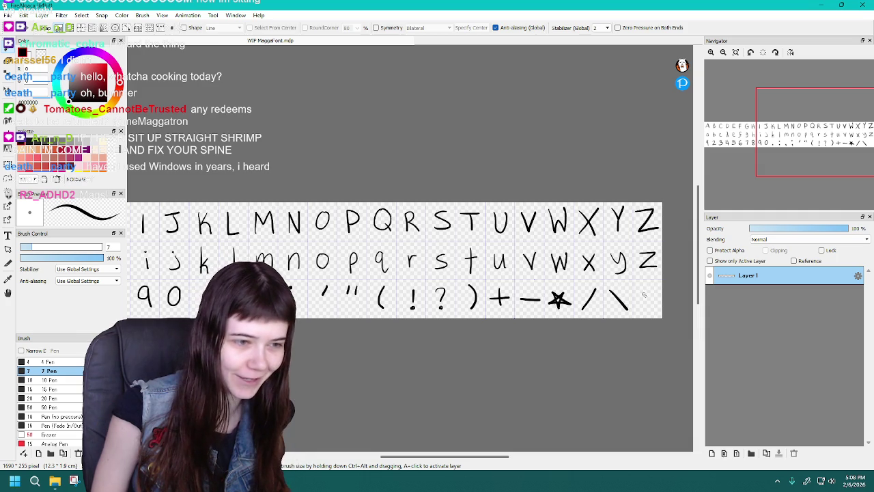
Redo the equals sign's stray dashes and scroll to show the whole completed glyph sheet
key(ctrl+z)
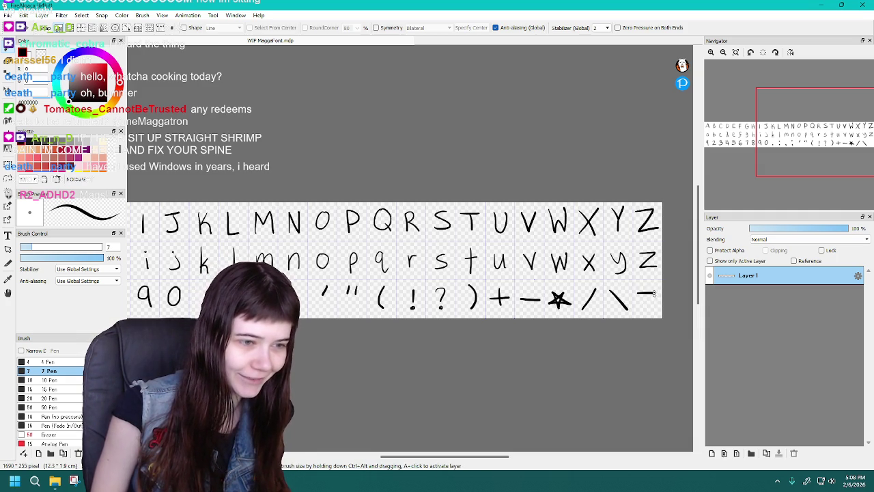
key(ctrl+z)
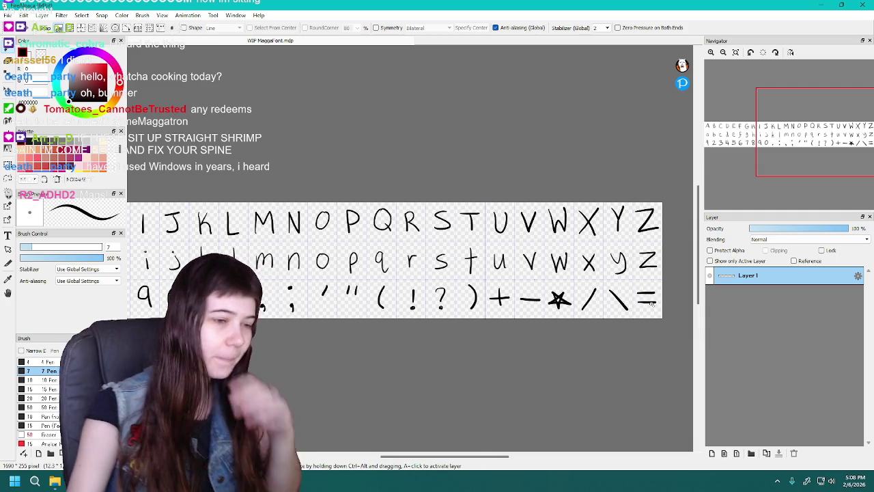
scroll(556, 378, down, 2)
scroll(535, 421, left, 1)
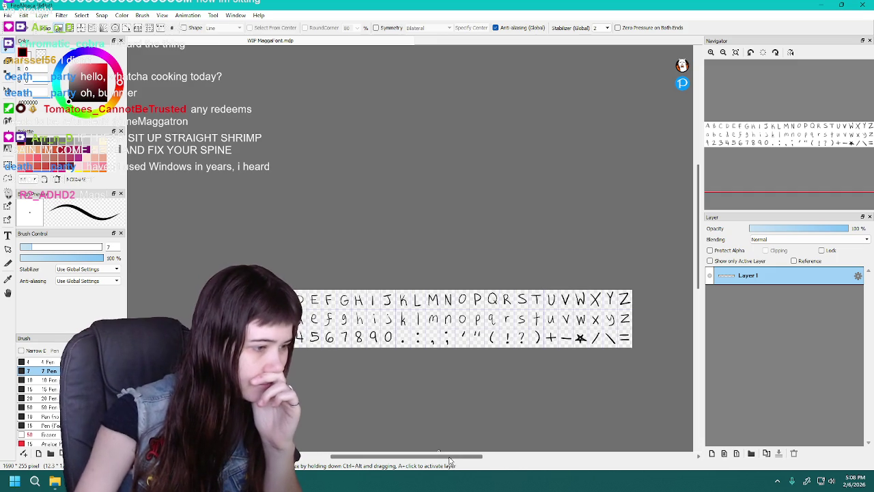
drag(697, 238, 696, 258)
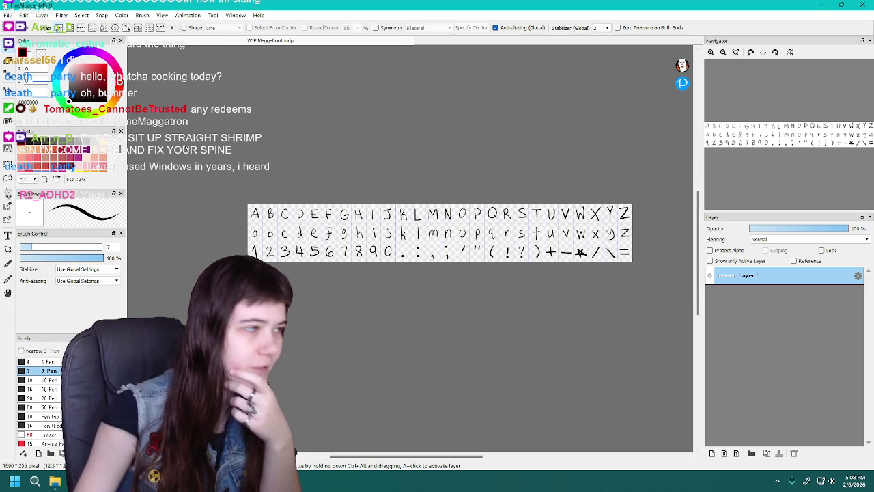
click(8, 15)
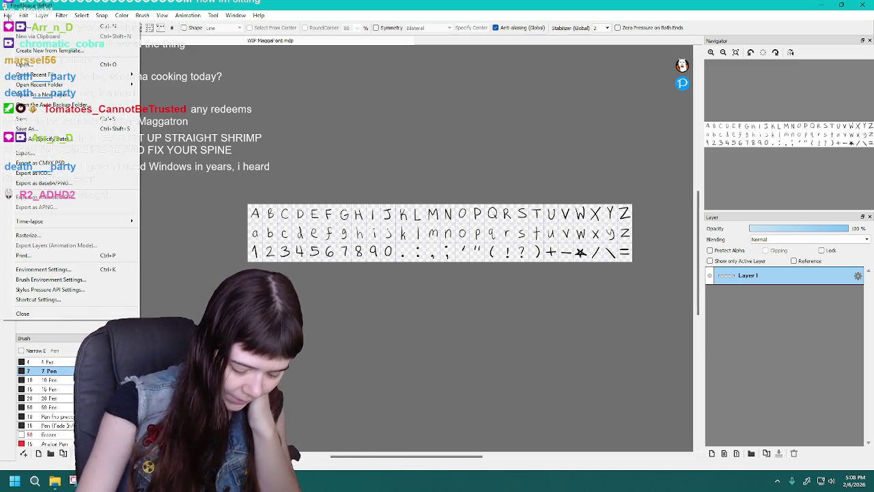
Save the glyph sheet, then export it in the PNG (Transparent PNG) format
click(76, 117)
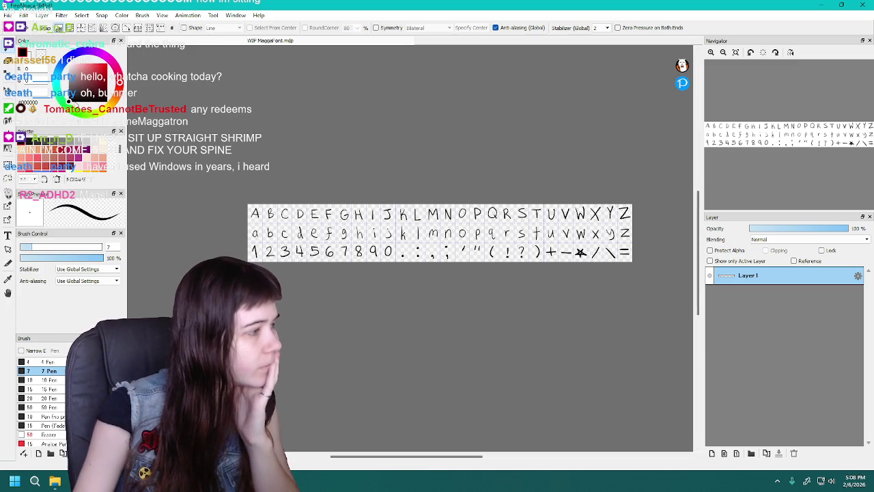
click(8, 15)
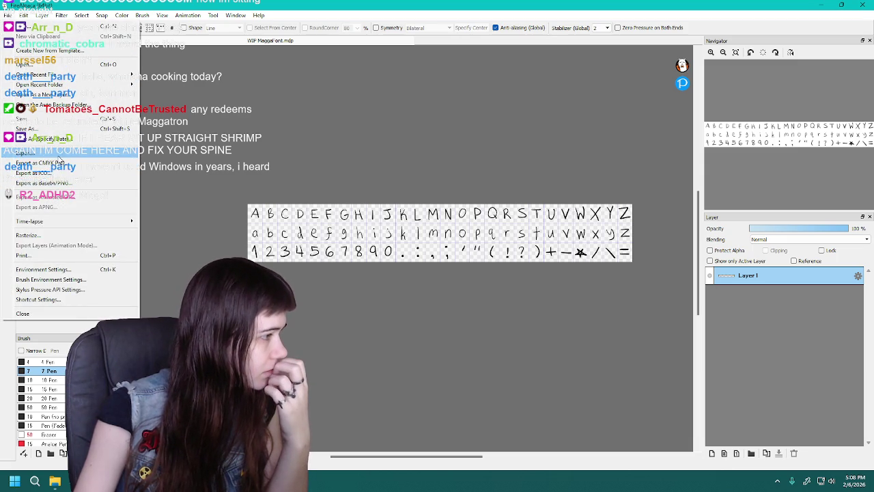
click(60, 152)
click(460, 227)
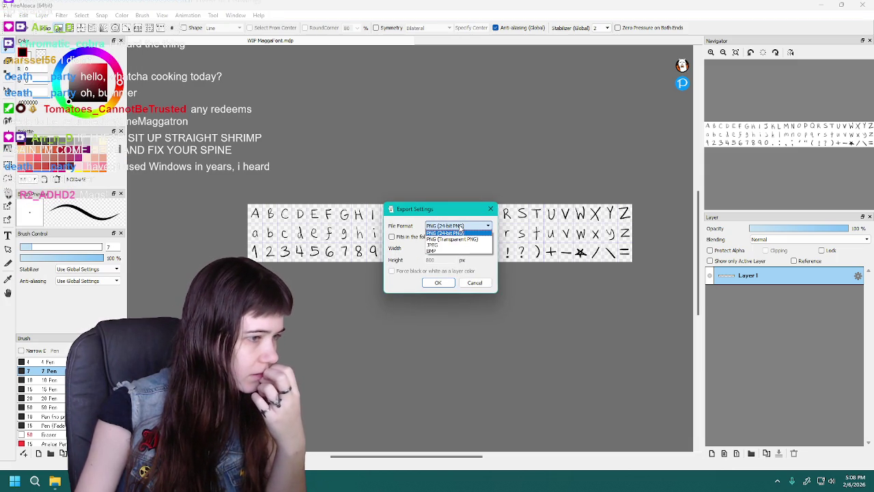
click(476, 240)
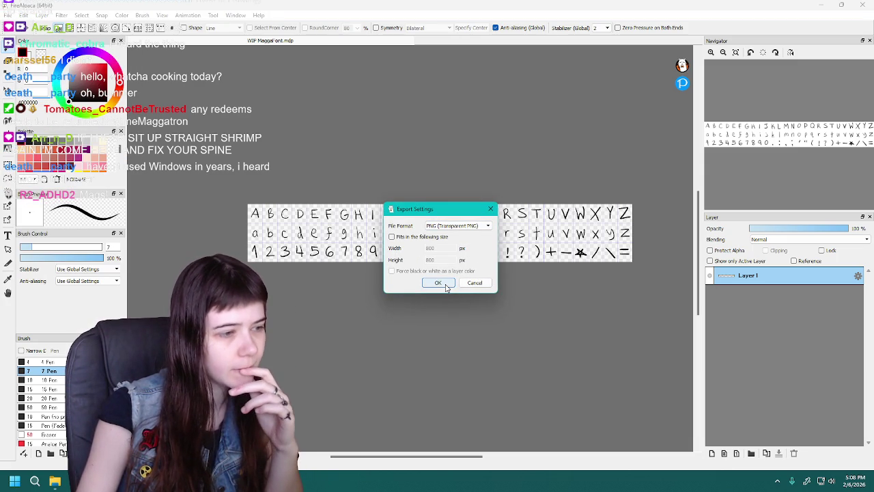
click(440, 282)
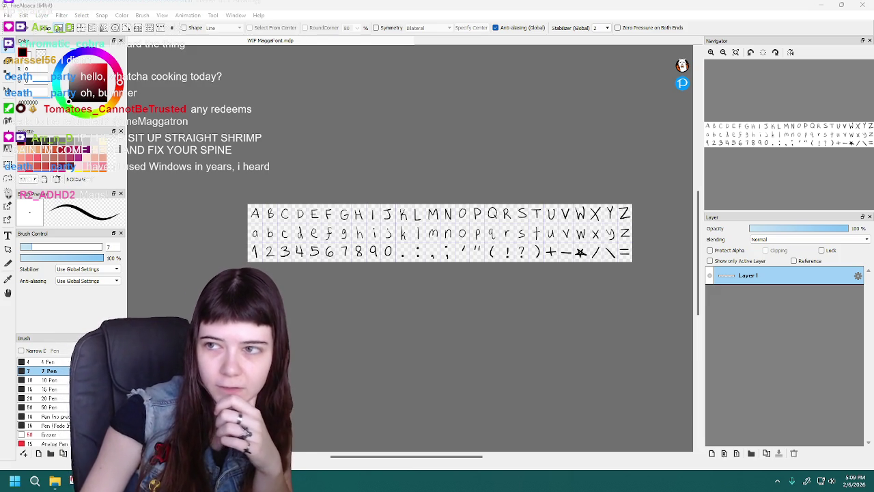
key(alt+Tab)
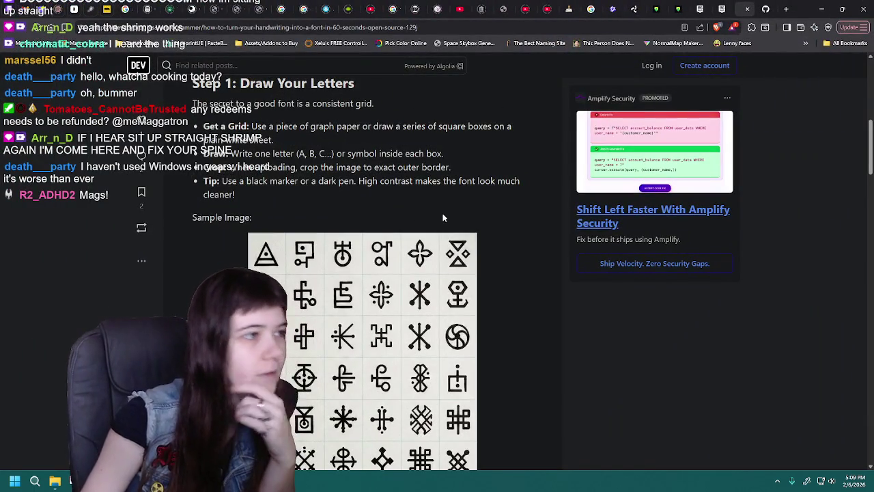
Read the DEV tutorial's Steps 1–3, ending back at Step 2: Upload Your Image
scroll(500, 220, down, 3)
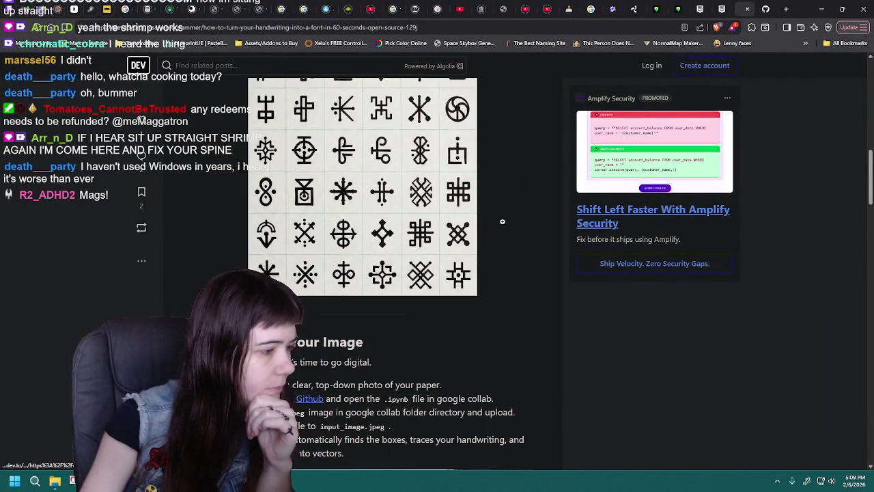
scroll(502, 221, down, 3)
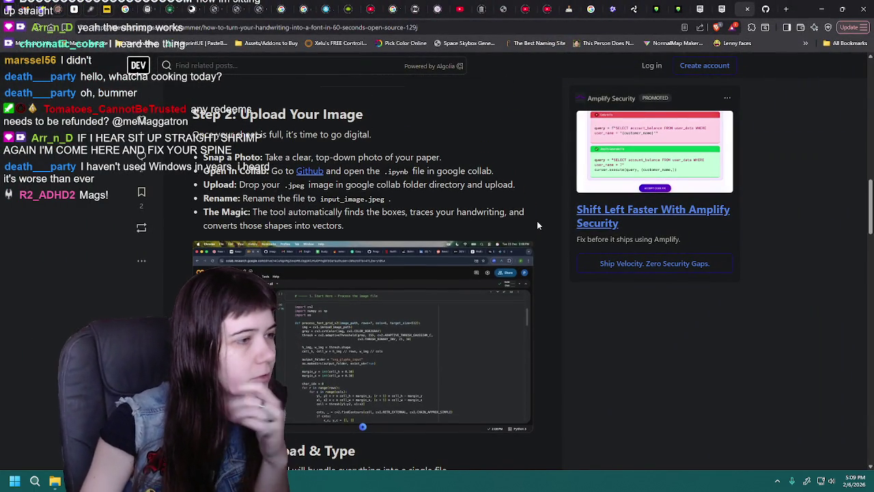
scroll(537, 225, up, 5)
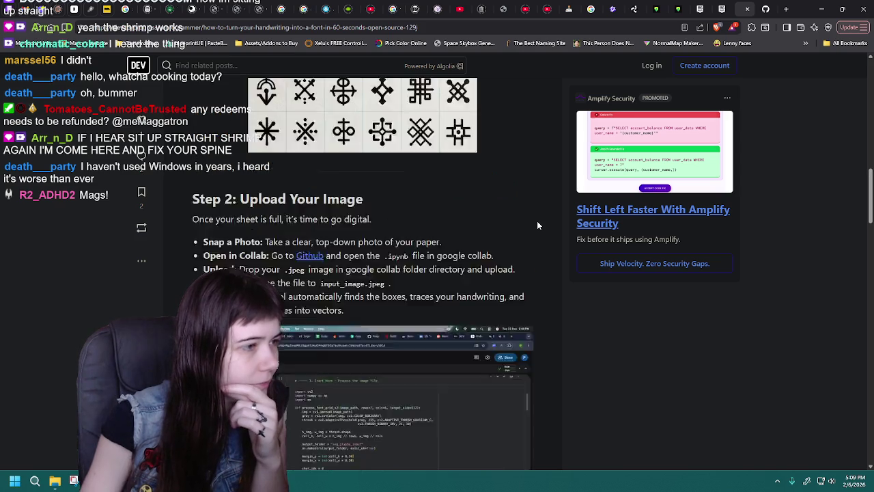
scroll(537, 225, down, 4)
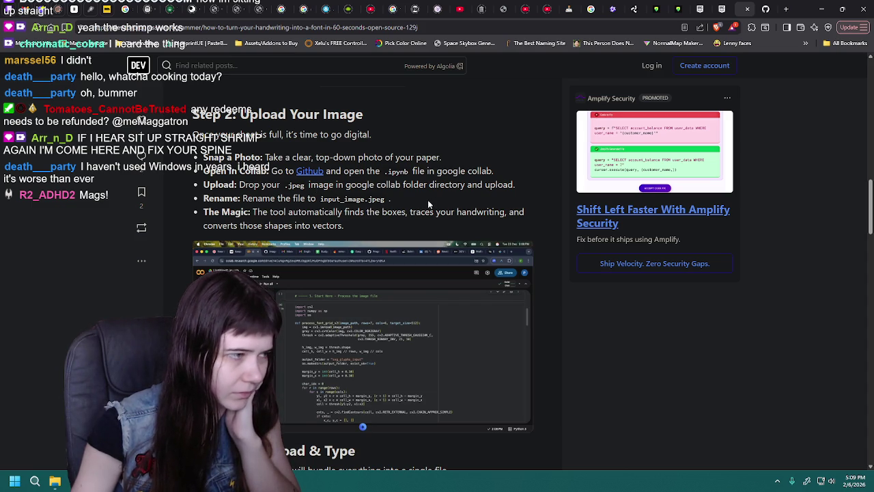
scroll(508, 215, down, 1)
scroll(546, 224, up, 1)
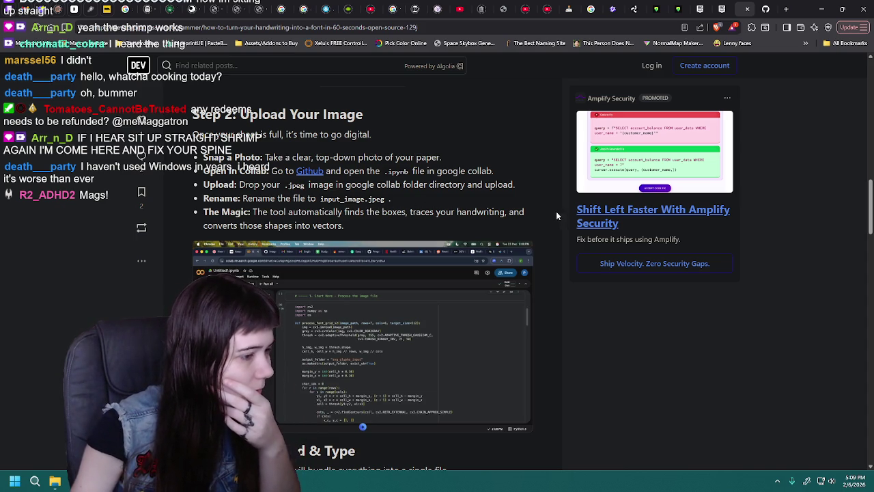
scroll(552, 213, down, 1)
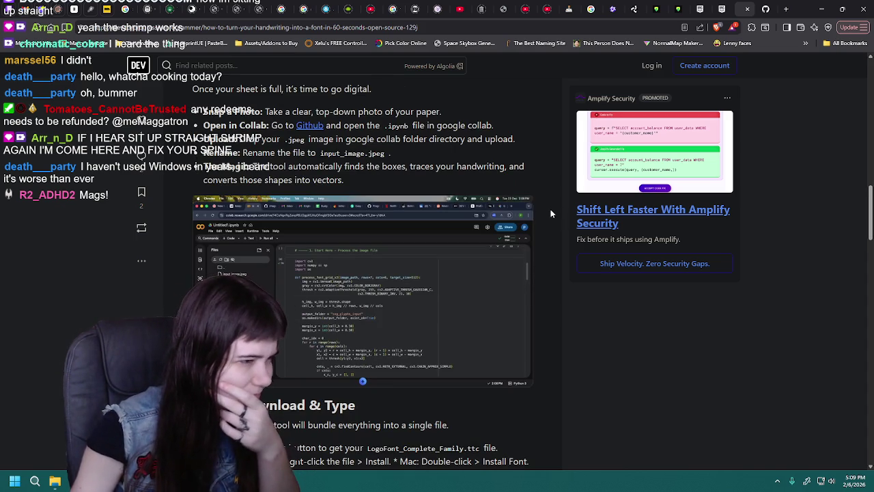
scroll(550, 209, down, 1)
scroll(550, 209, down, 2)
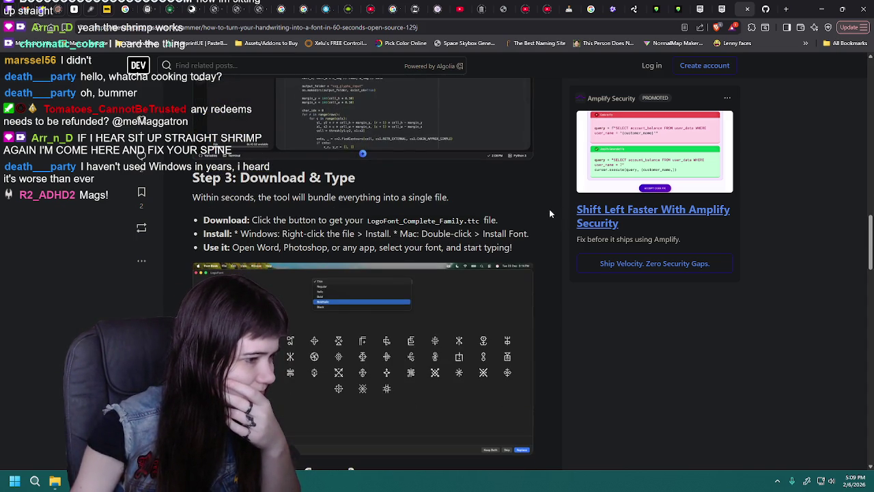
scroll(548, 213, up, 4)
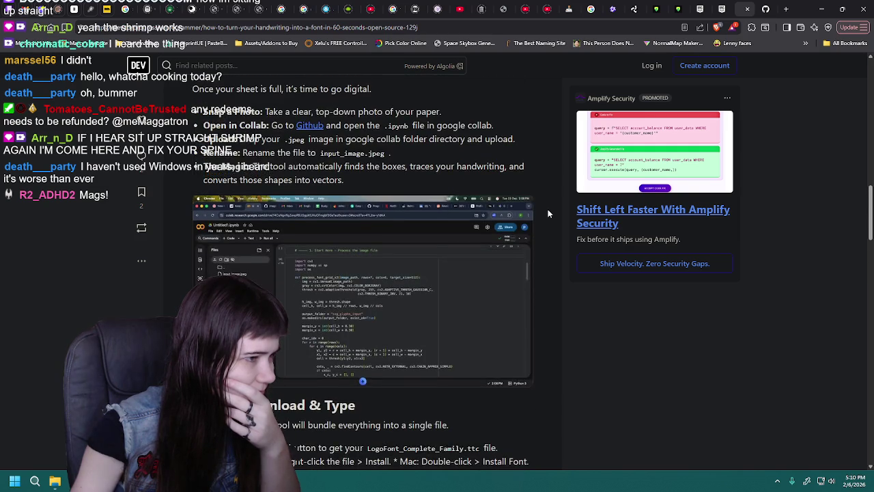
click(765, 8)
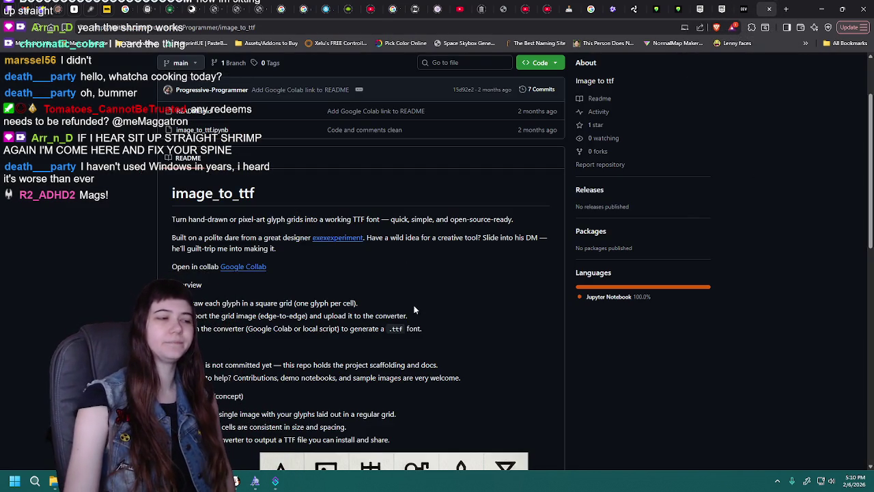
Close the image_to_ttf GitHub repository tab and open a fresh browser tab
scroll(487, 292, down, 1)
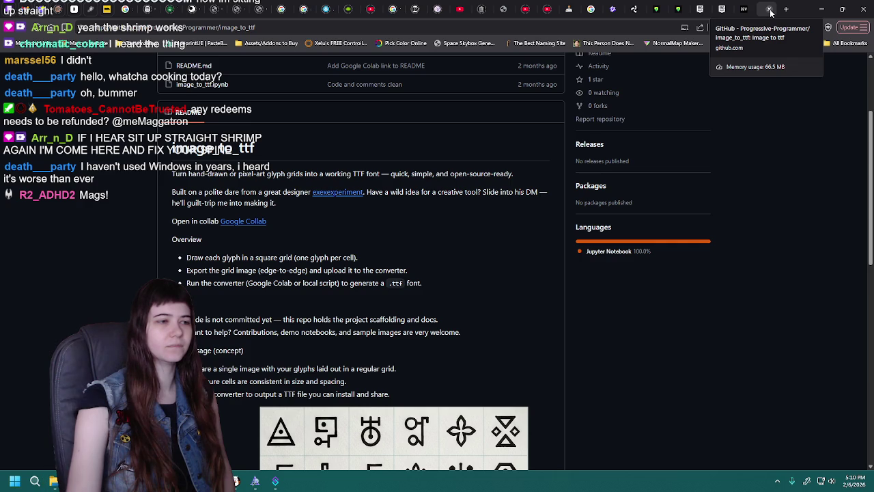
click(770, 9)
click(785, 9)
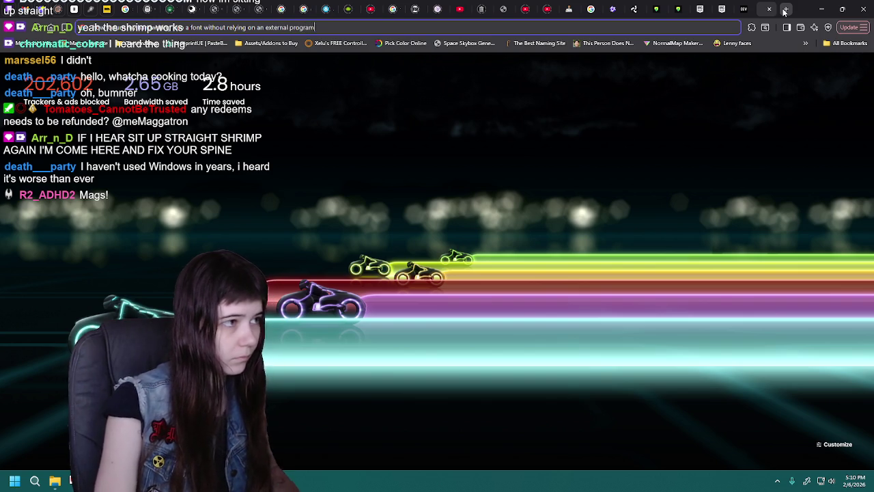
Search for making a handwriting font without an external program, then return to the dev.to article
key(Return)
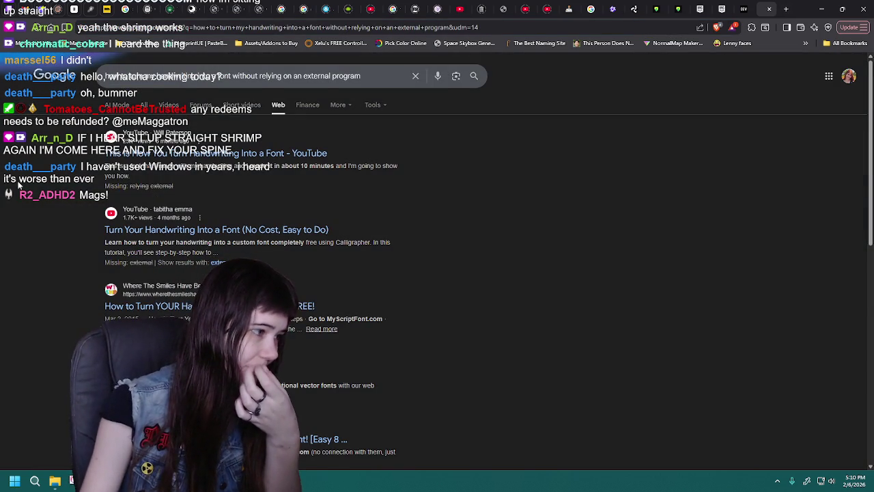
scroll(18, 183, down, 3)
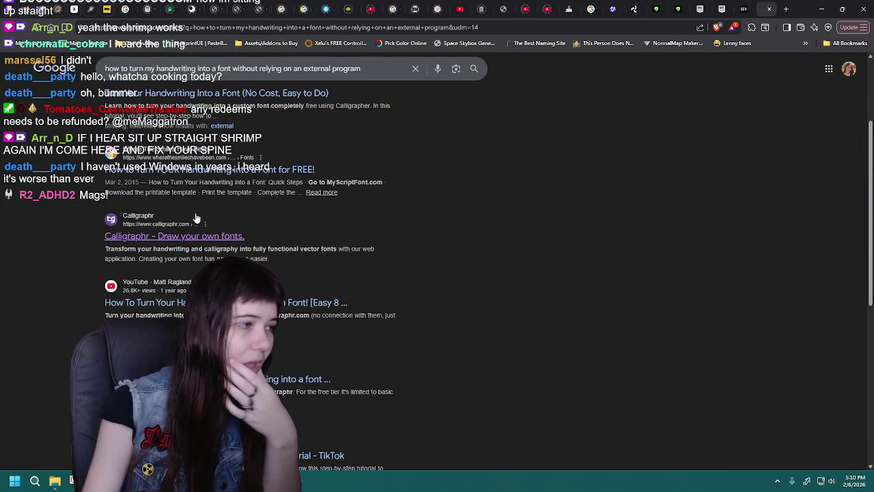
scroll(77, 247, down, 2)
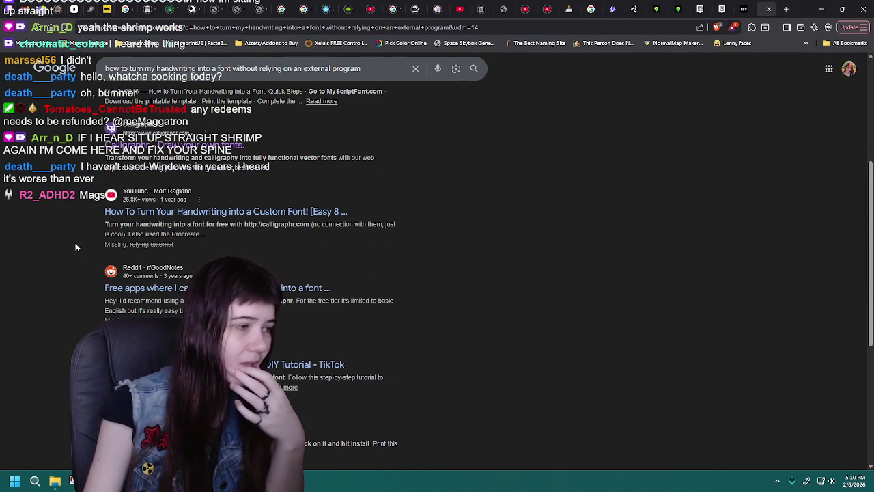
scroll(451, 250, down, 3)
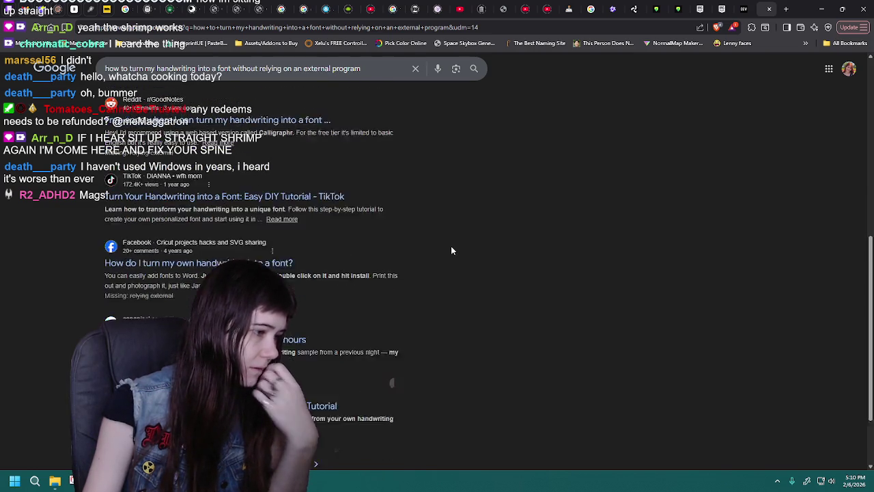
scroll(450, 251, down, 2)
key(alt+Right)
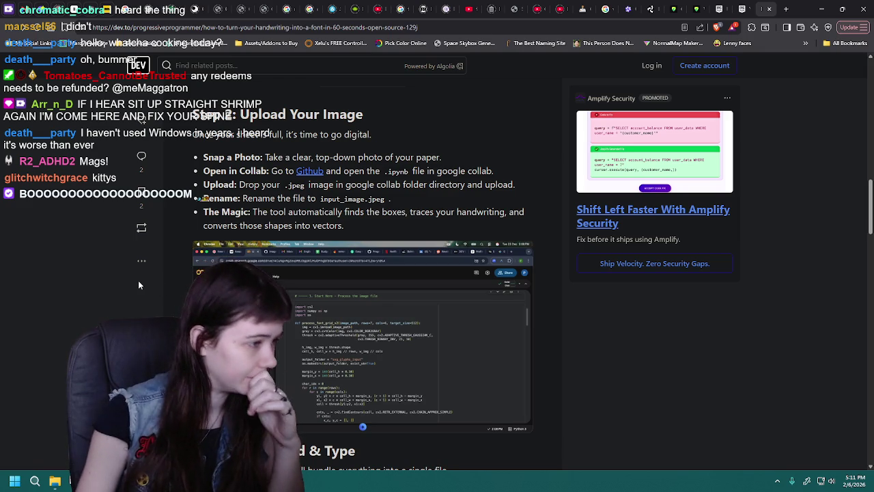
Scroll up and down the dev.to article to review its draw, upload and download steps
scroll(138, 280, down, 5)
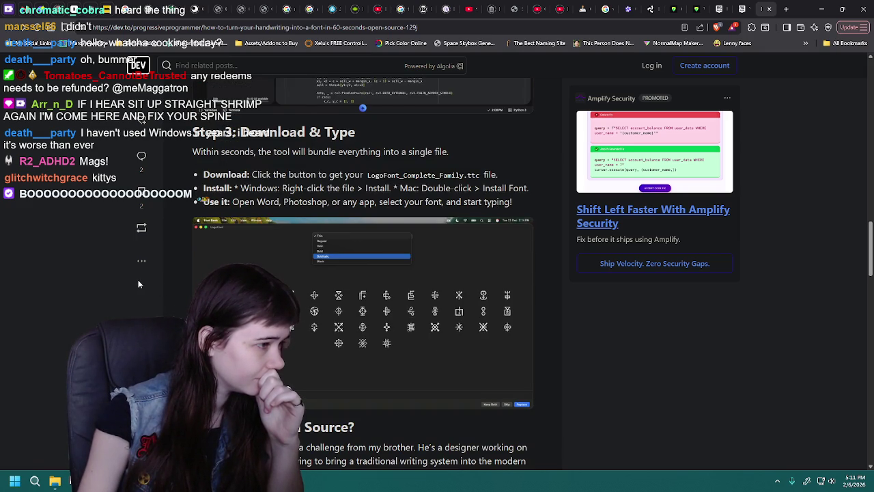
scroll(138, 284, down, 4)
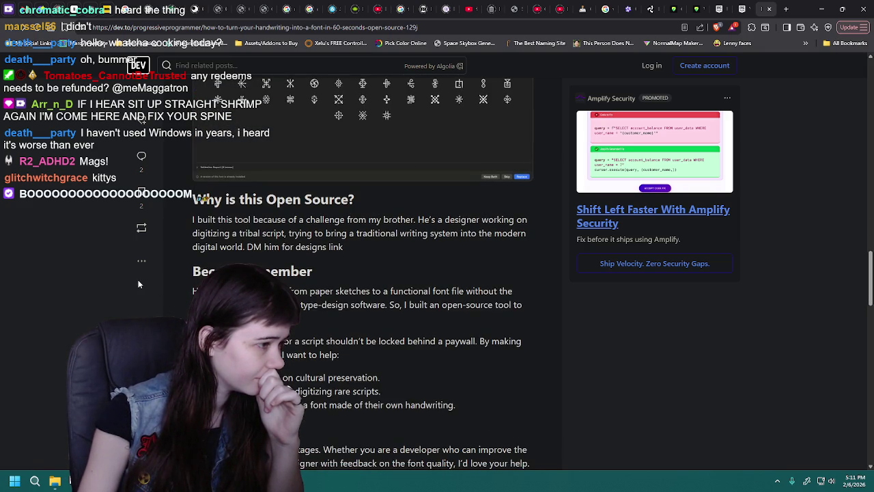
scroll(139, 284, down, 2)
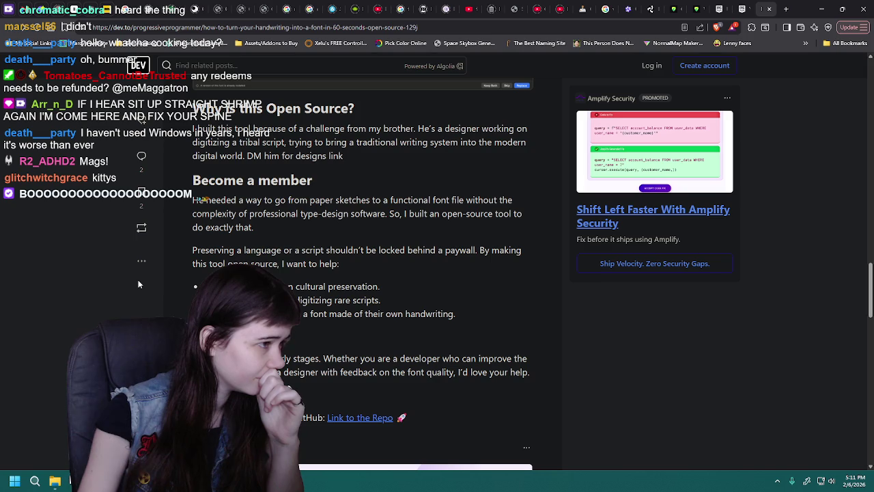
scroll(138, 284, down, 4)
scroll(137, 284, up, 7)
scroll(130, 284, up, 5)
scroll(130, 285, up, 10)
scroll(131, 285, up, 5)
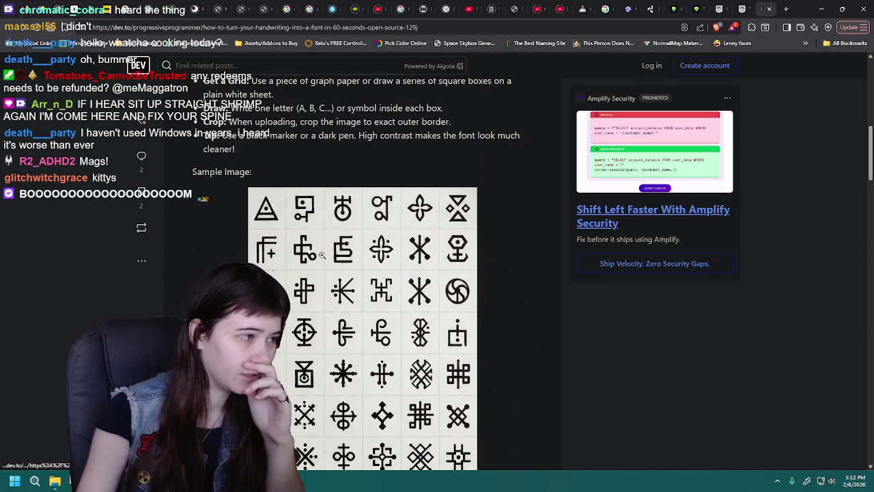
scroll(536, 230, up, 3)
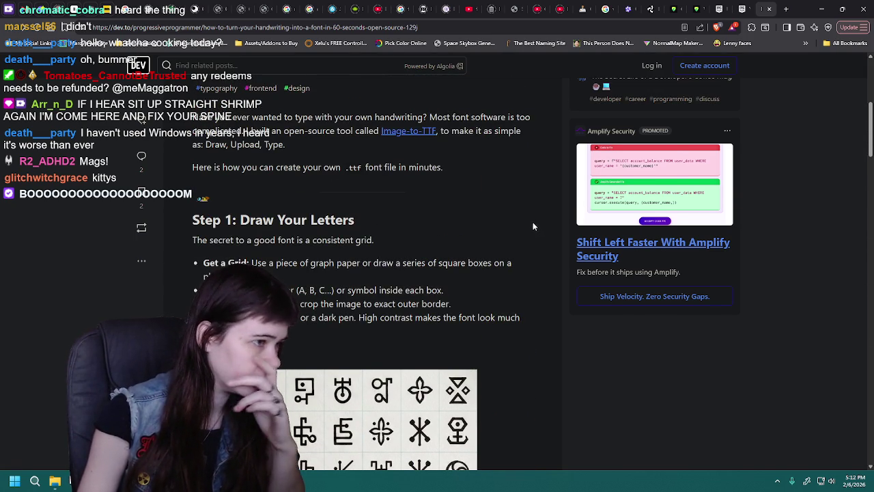
scroll(529, 221, up, 2)
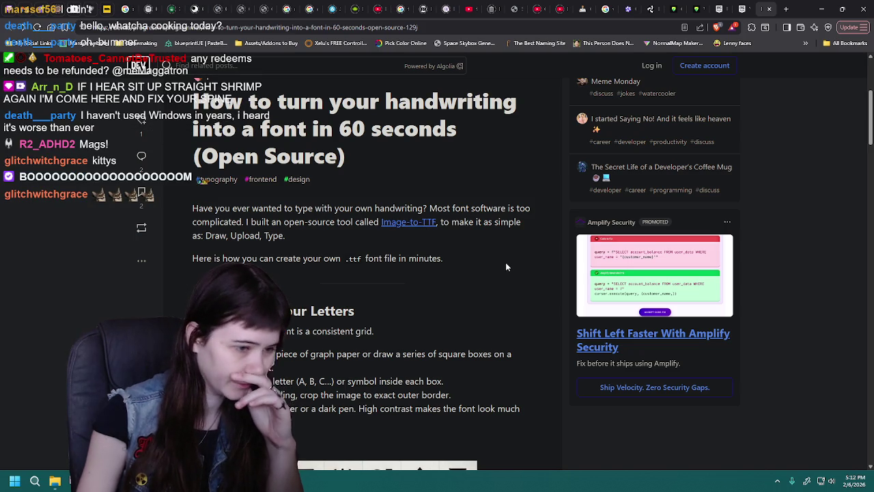
scroll(505, 264, down, 2)
scroll(505, 265, down, 3)
scroll(505, 265, down, 3)
scroll(505, 265, down, 2)
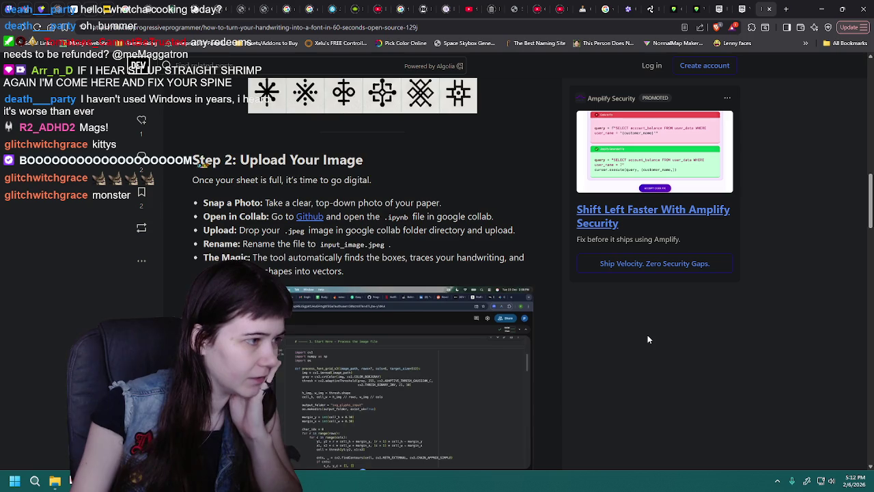
scroll(649, 340, up, 1)
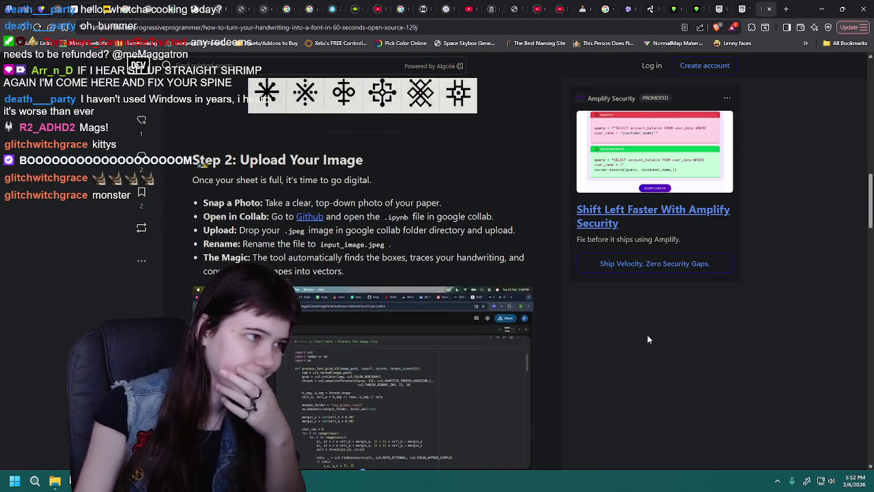
scroll(648, 339, down, 1)
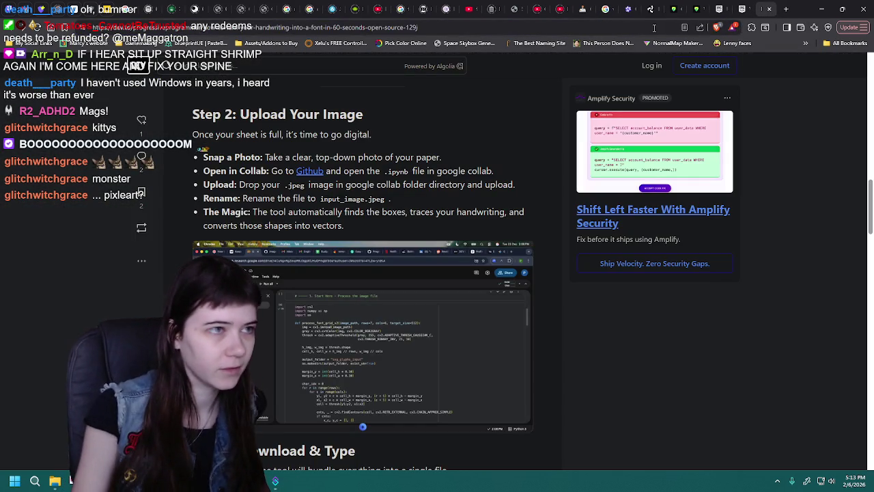
Begin clearing the browser address bar, then cancel the address edit
click(653, 28)
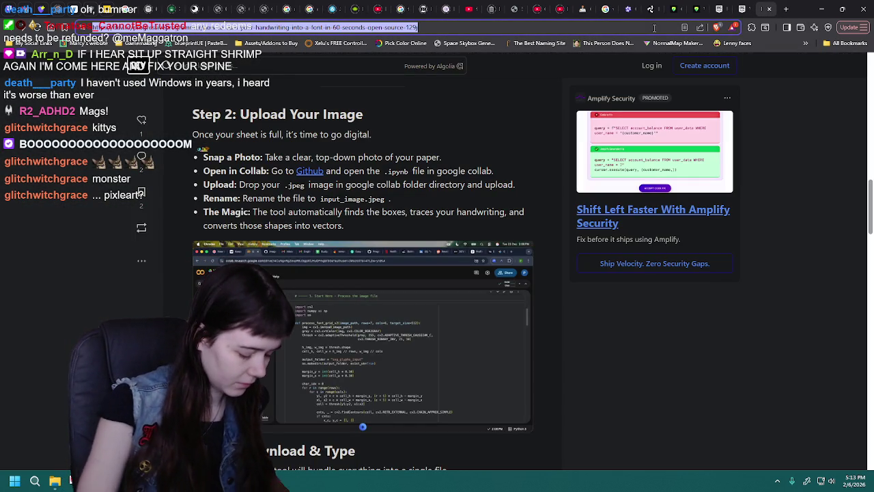
key(BackSpace)
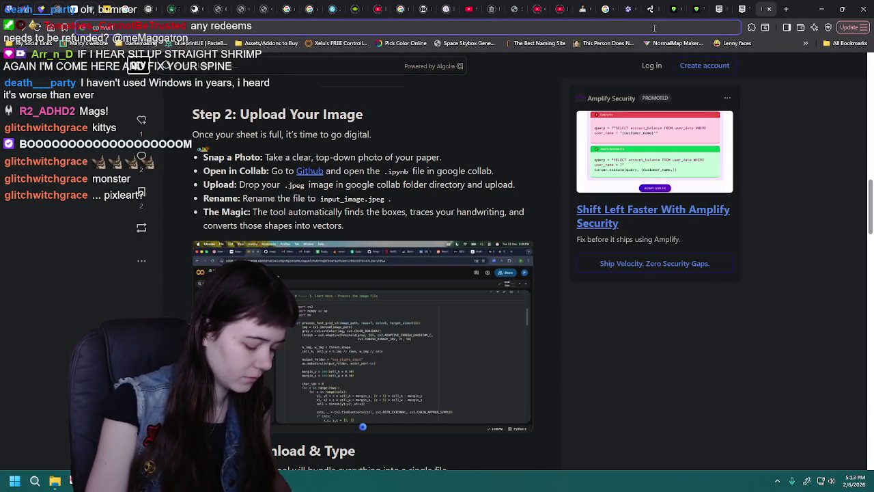
key(Escape)
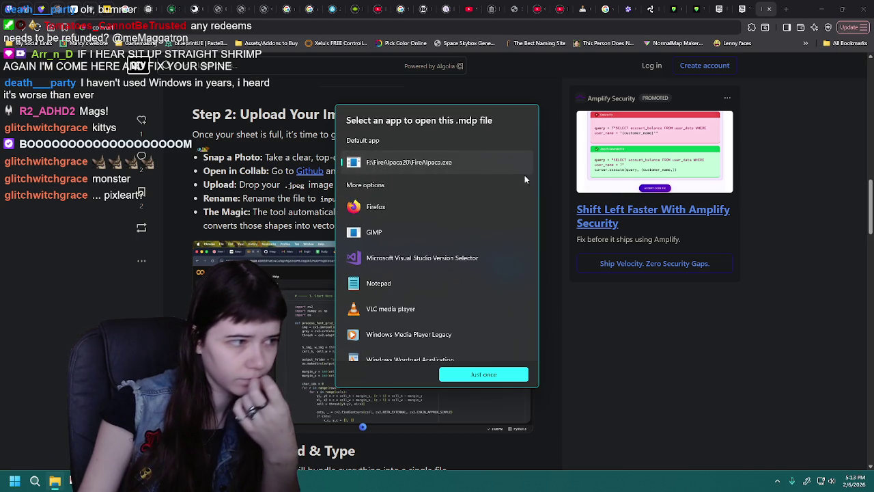
Open the .mdp glyph sheet in FireAlpaca 'Just once' and close the MaggaFont.png preview
click(480, 375)
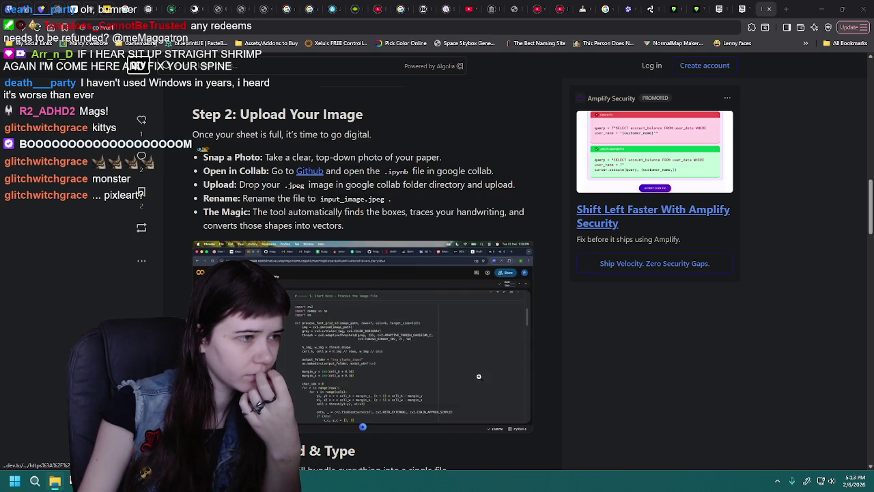
click(480, 375)
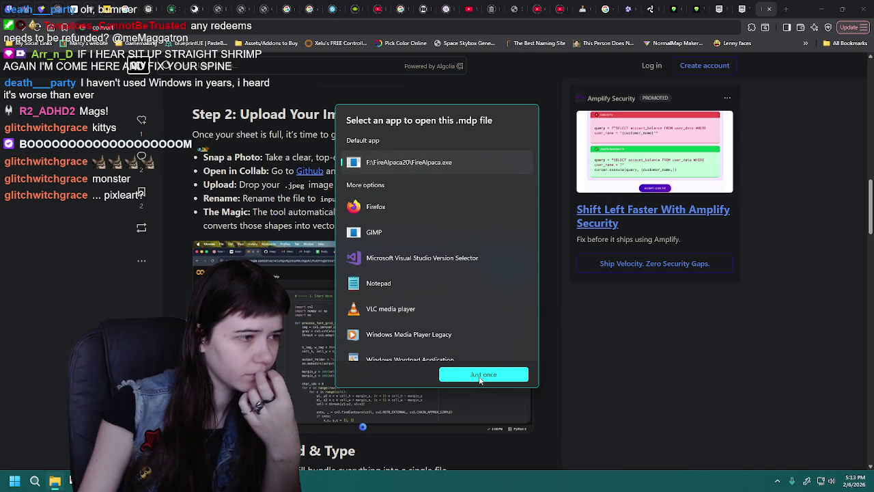
click(480, 374)
click(480, 375)
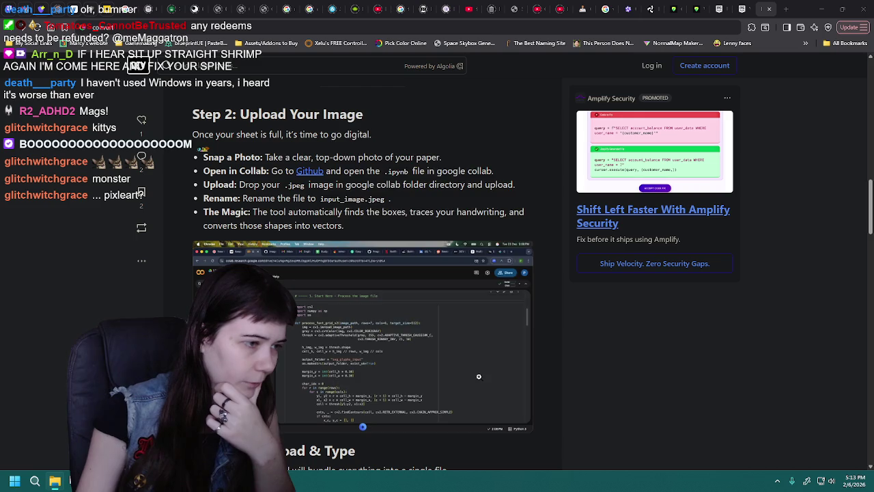
click(480, 375)
click(480, 375)
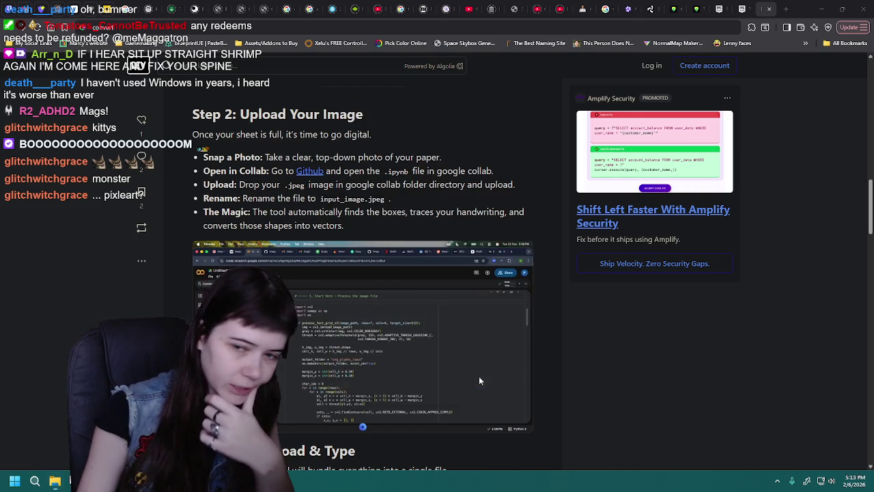
click(480, 375)
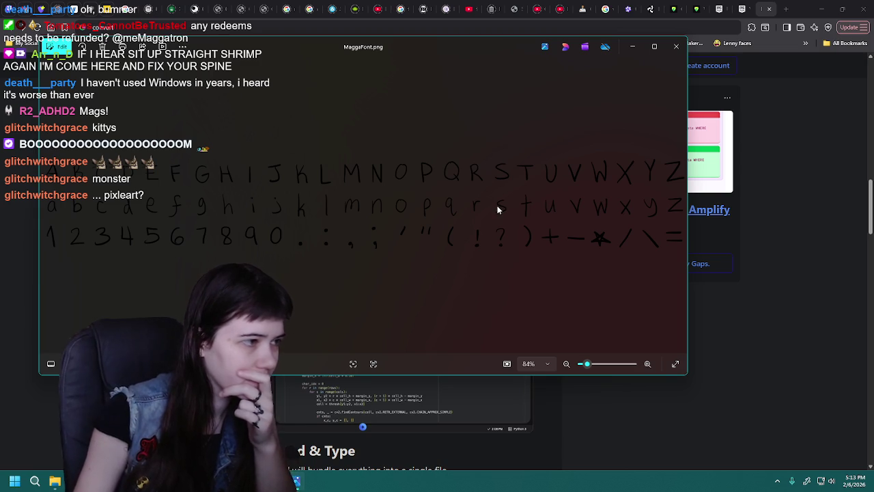
click(675, 46)
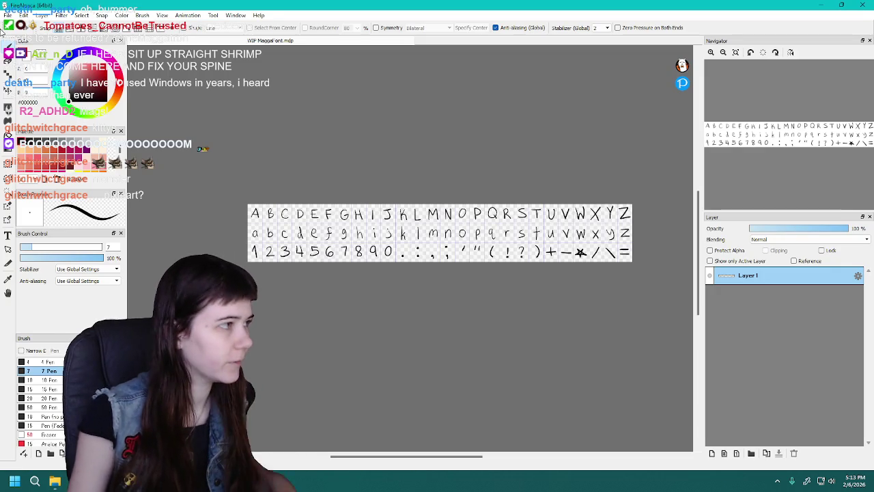
click(8, 15)
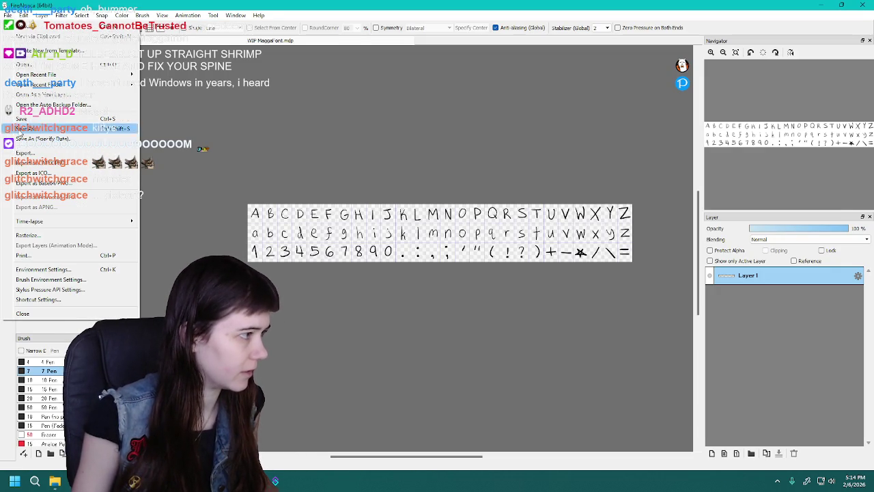
Export the glyph sheet as MaggaFont.png using the PNG (24-bit PNG) format
click(26, 153)
click(453, 226)
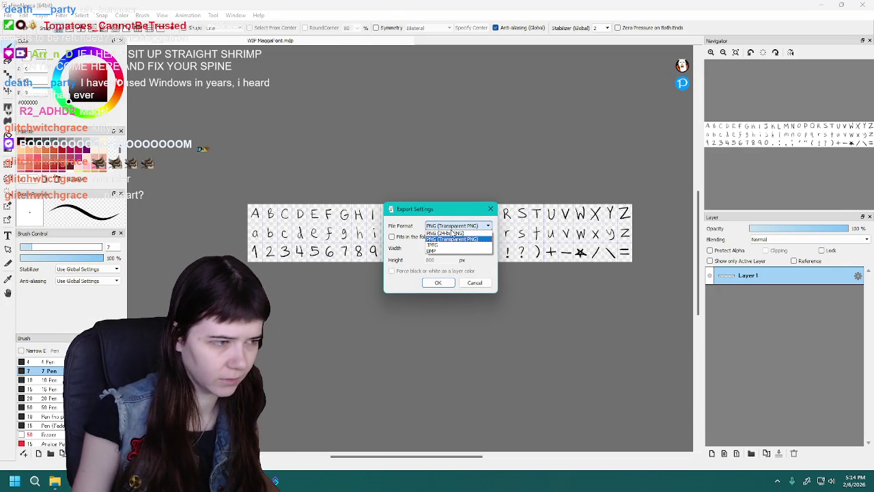
click(452, 243)
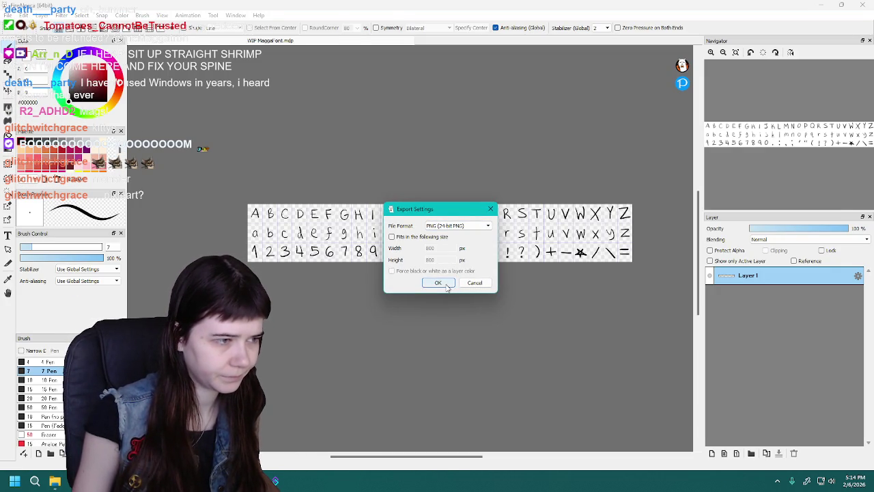
click(438, 282)
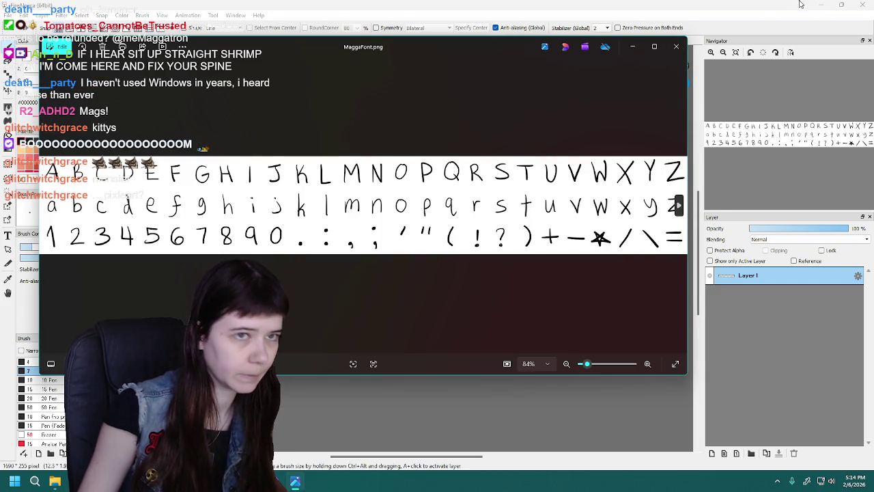
key(alt+Tab)
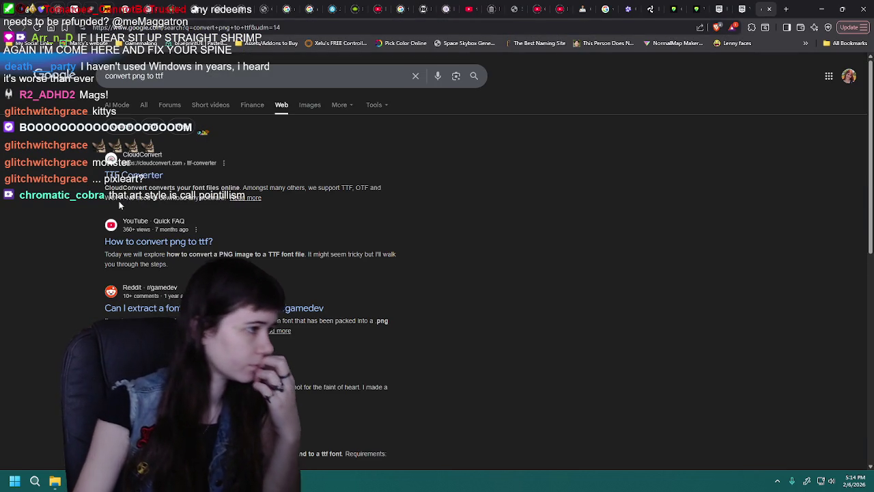
Open CloudConvert's TTF Converter, add then remove MaggaFont.png, and return to the converter page
click(68, 257)
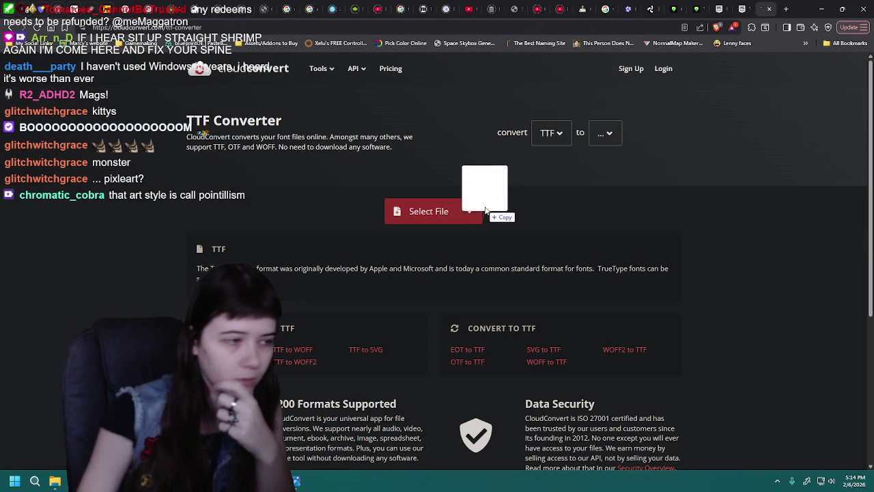
drag(488, 185, 445, 218)
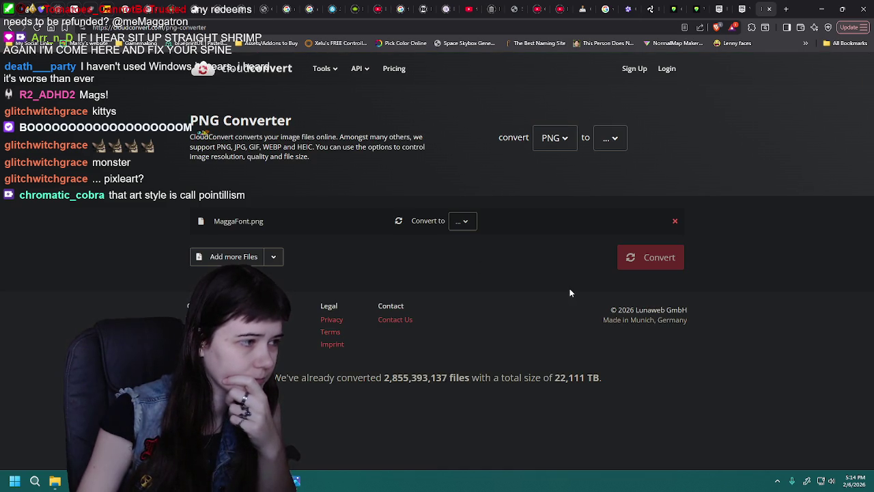
click(674, 220)
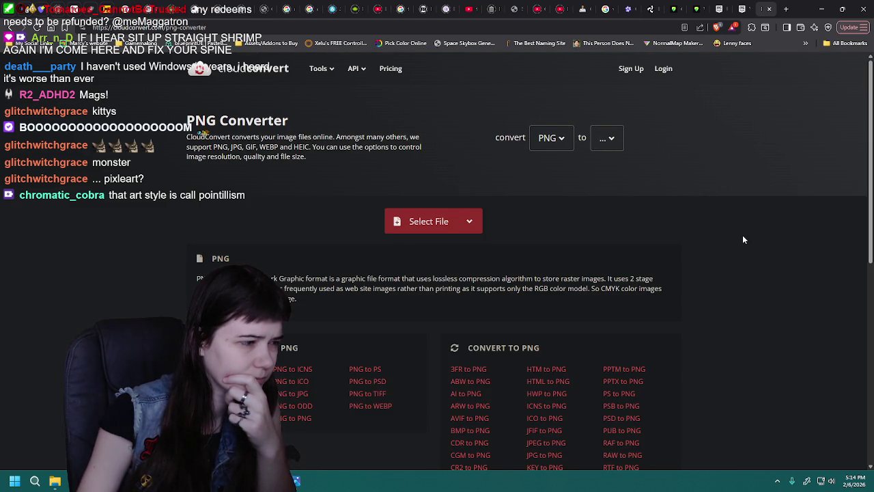
scroll(743, 239, down, 1)
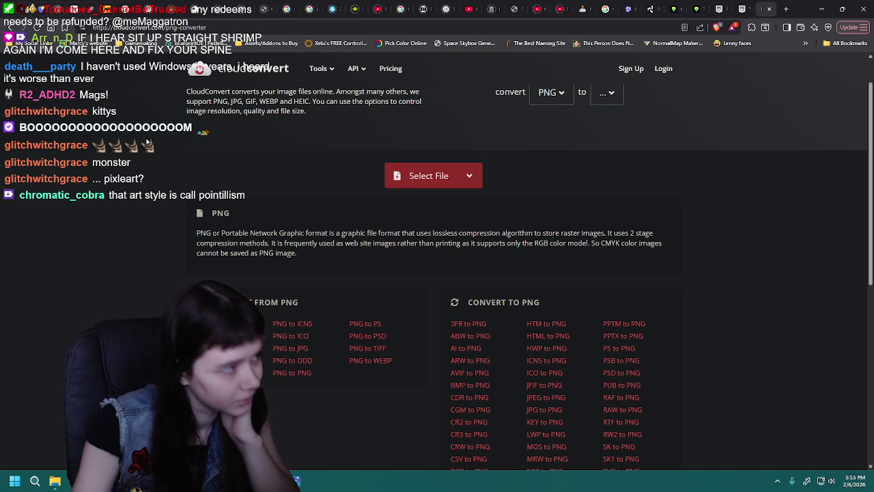
key(alt+Left)
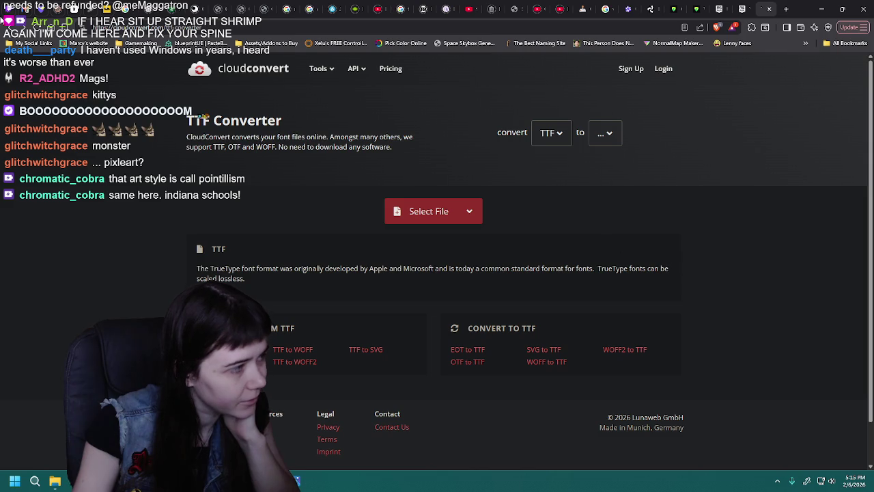
Return to the 'convert png to ttf' results and run a Google search for FontForge
click(8, 28)
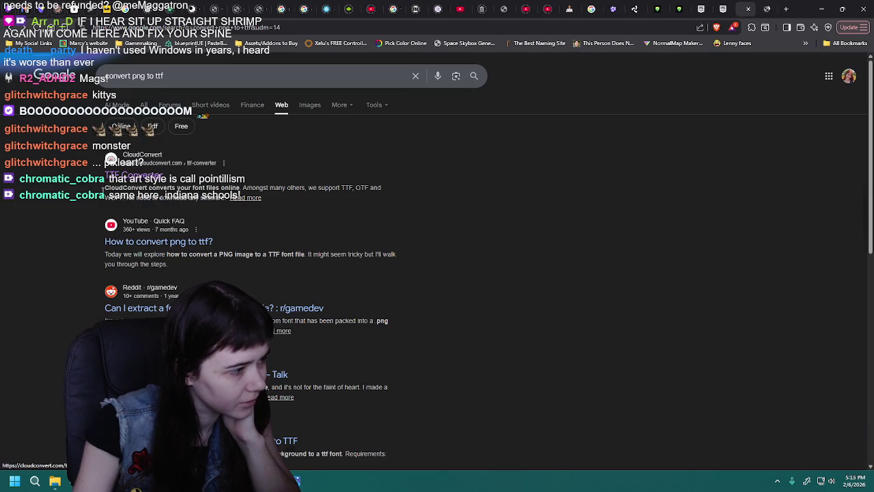
scroll(59, 202, down, 3)
scroll(59, 206, up, 1)
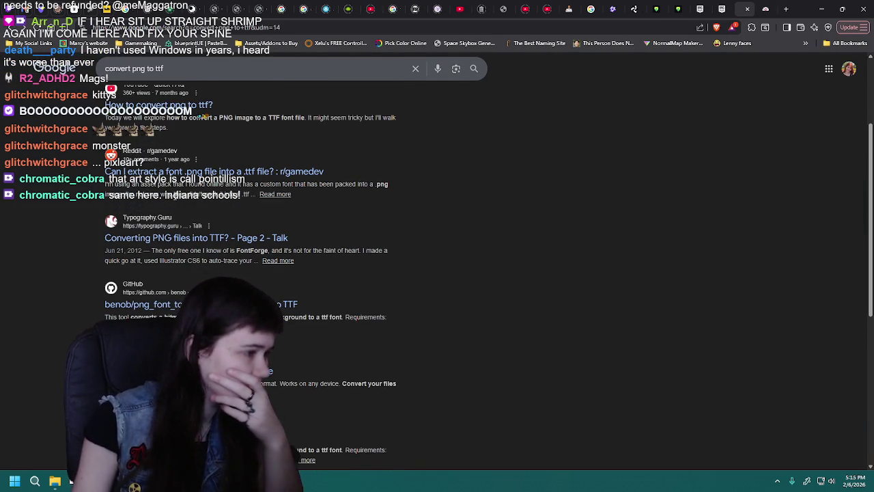
scroll(396, 233, down, 1)
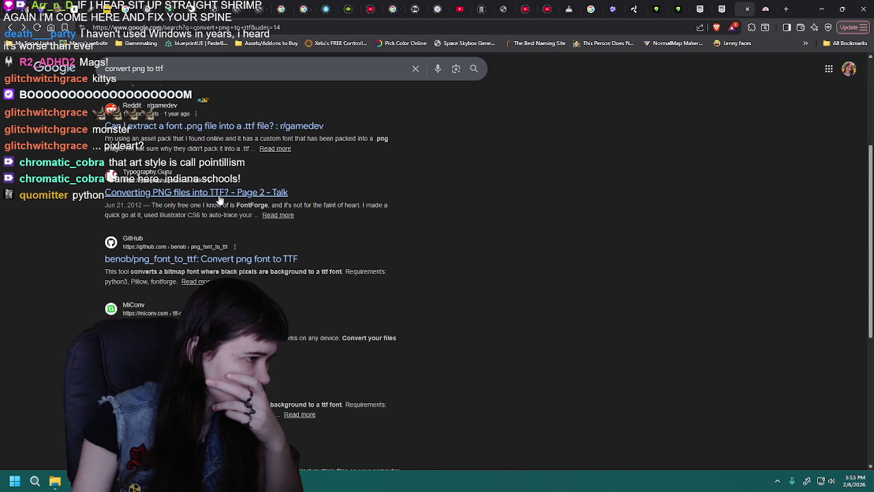
right_click(269, 206)
click(346, 242)
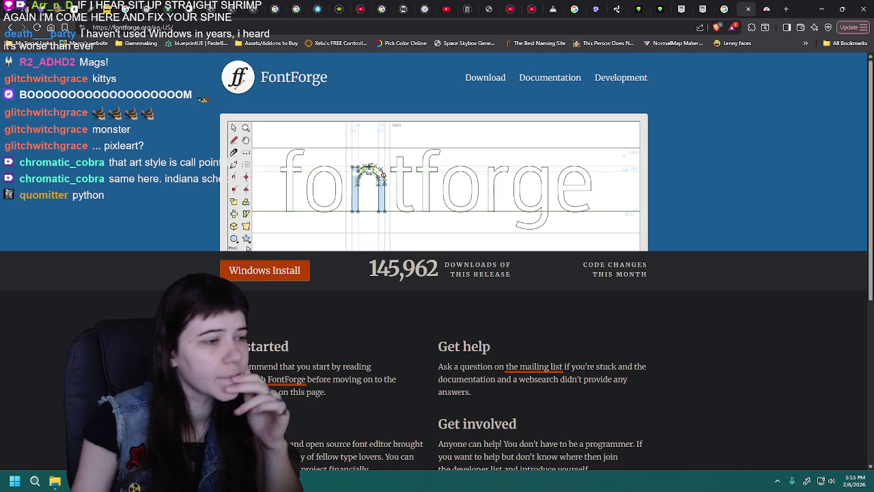
scroll(437, 273, down, 3)
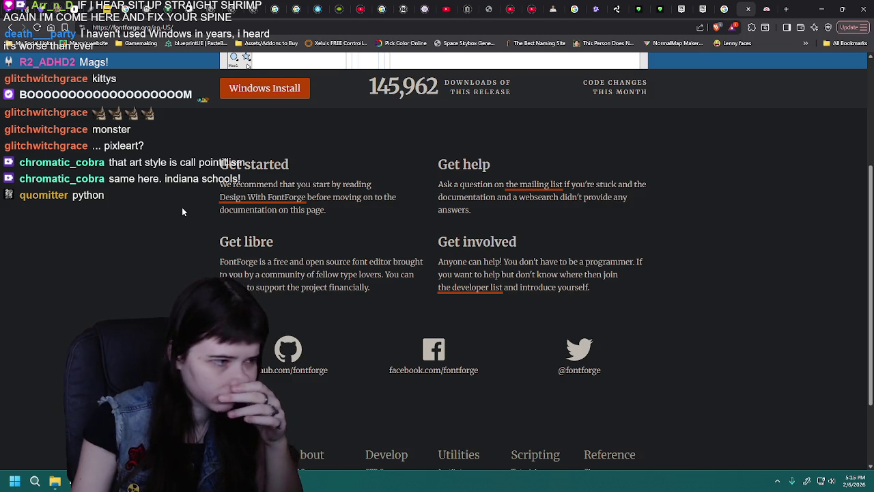
Open the Design With FontForge book from fontforge.org in a new tab and view it
middle_click(262, 198)
scroll(745, 191, up, 3)
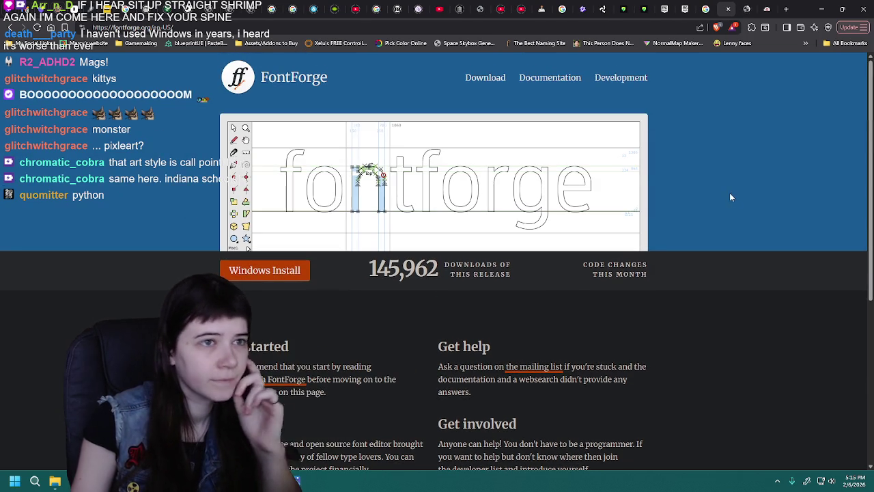
click(736, 9)
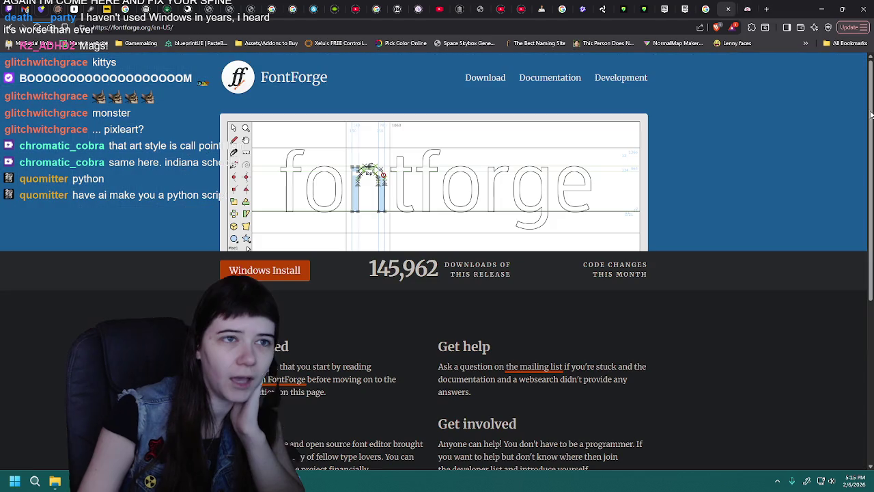
Close the Design With FontForge tab to return to the fontforge.org homepage
click(748, 9)
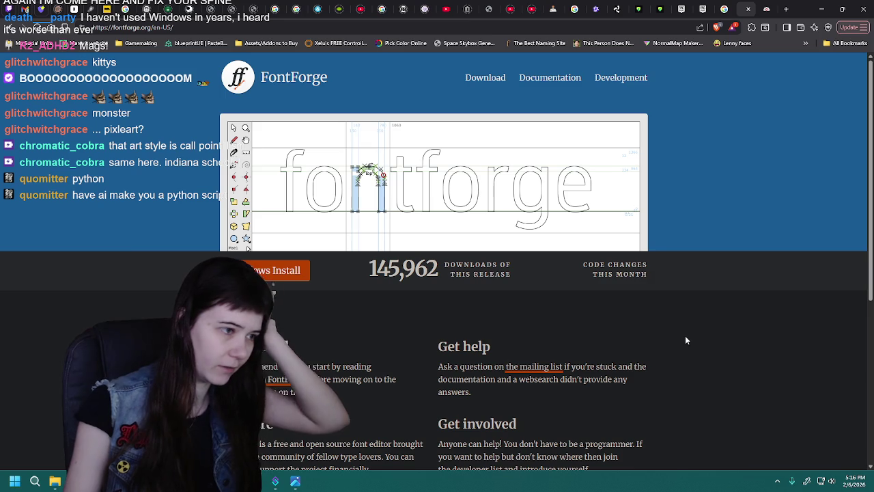
Open fontforge.org's Download page, briefly checking the CloudConvert tab before returning
scroll(687, 334, down, 2)
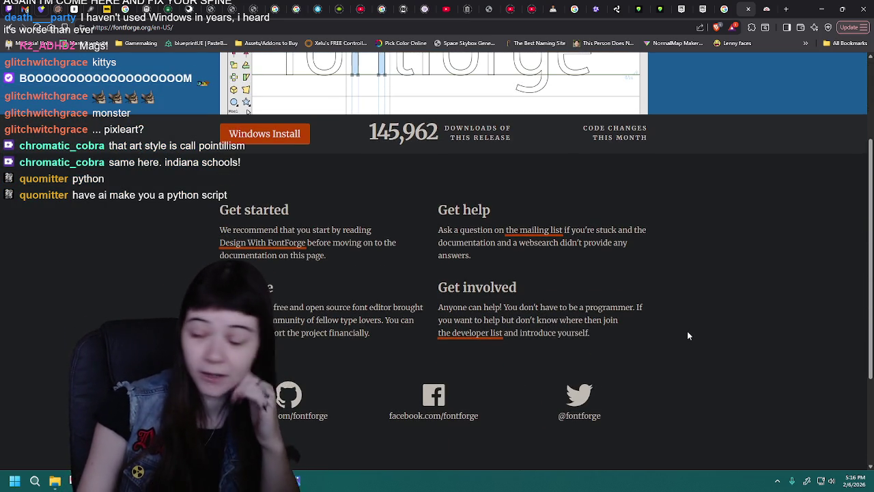
scroll(688, 336, up, 1)
scroll(688, 336, up, 1)
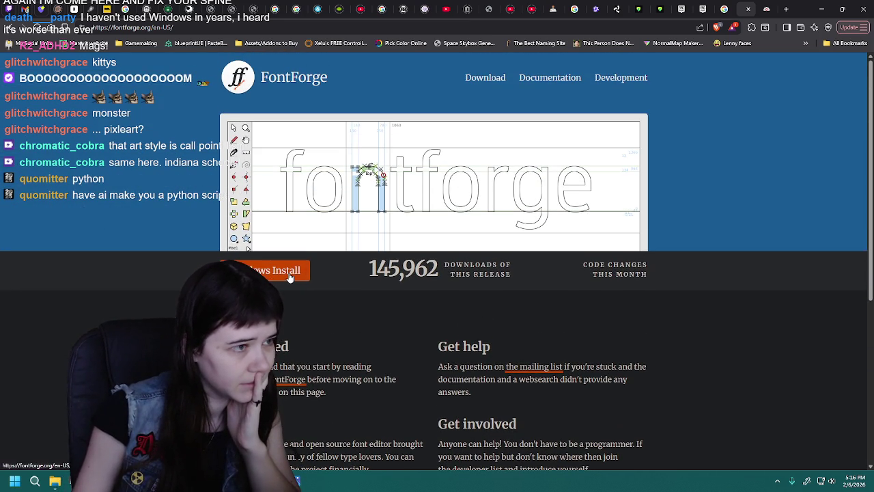
click(495, 80)
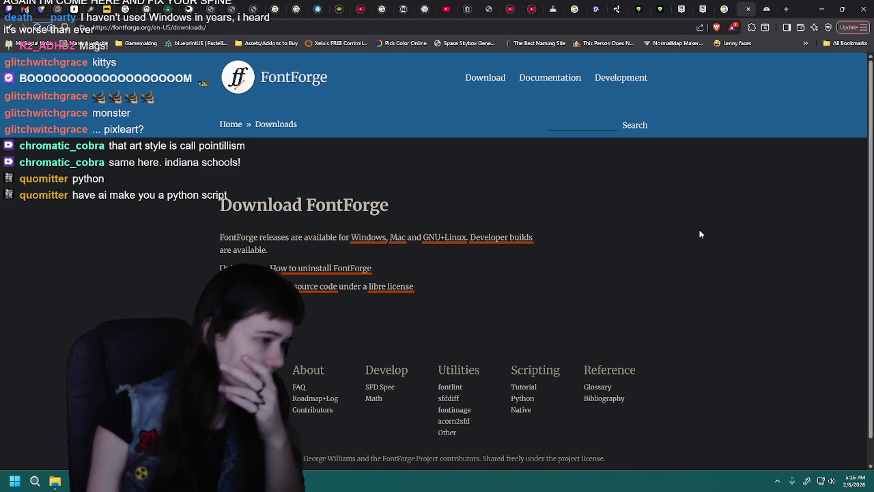
click(759, 6)
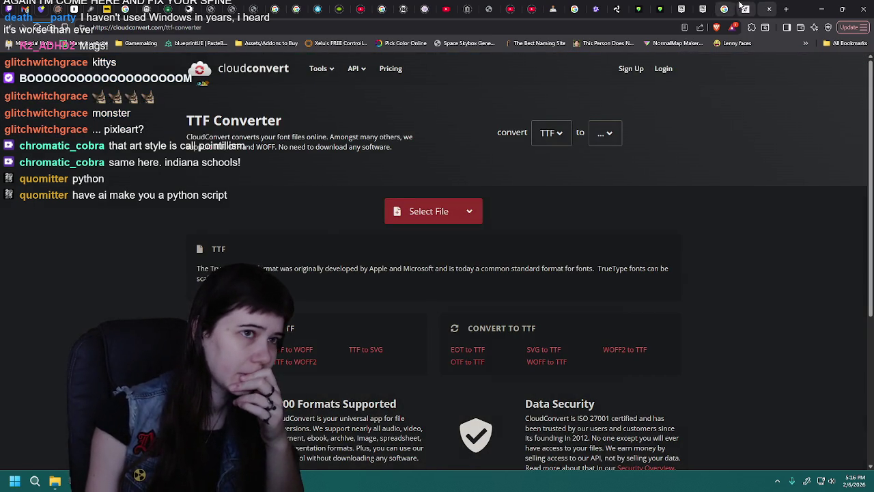
click(739, 6)
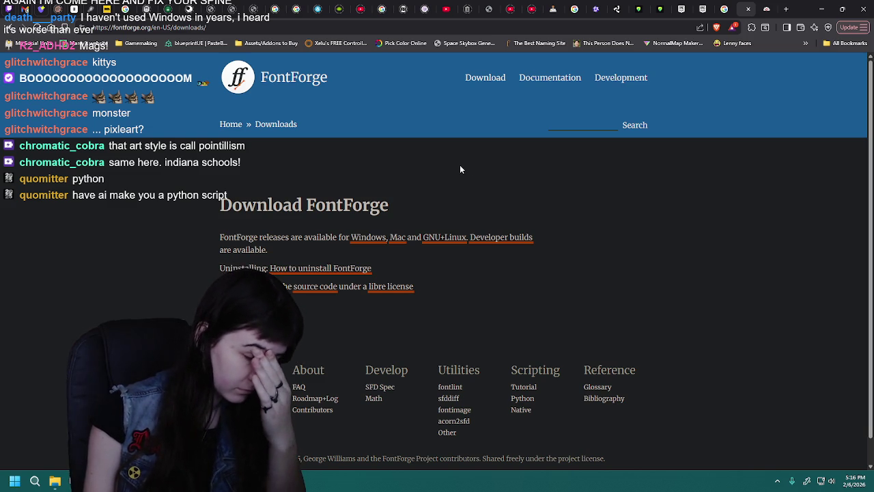
click(566, 82)
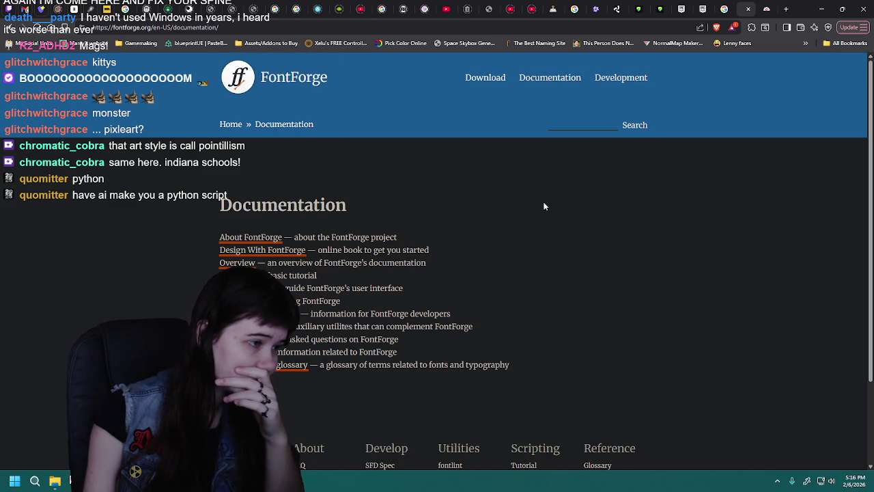
click(250, 237)
scroll(589, 291, down, 1)
scroll(589, 294, down, 1)
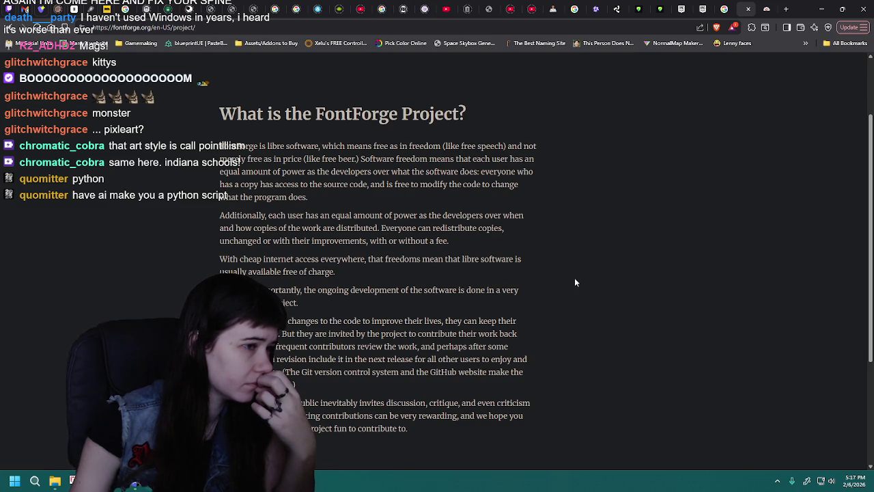
scroll(575, 280, down, 3)
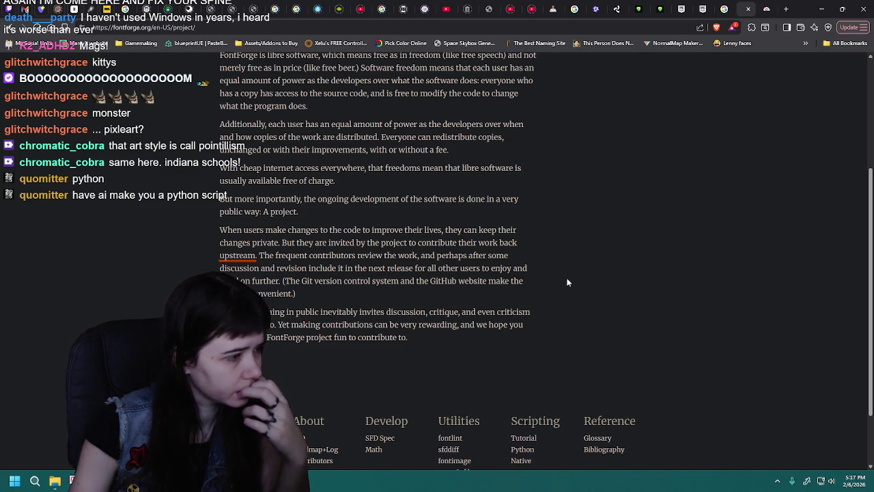
scroll(566, 282, down, 3)
scroll(565, 282, up, 4)
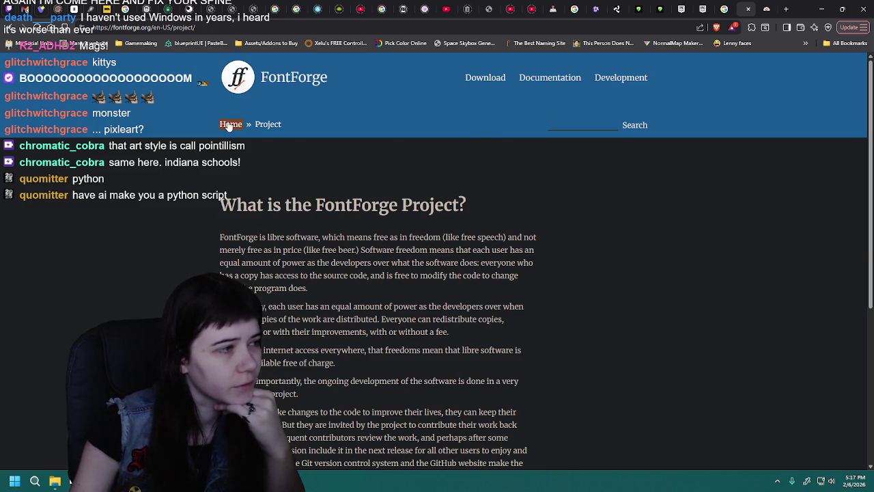
scroll(751, 238, down, 2)
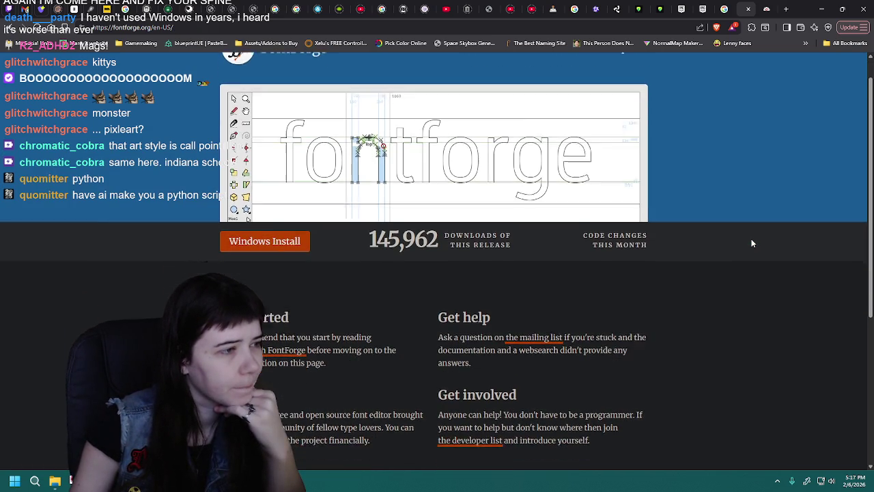
scroll(751, 243, up, 1)
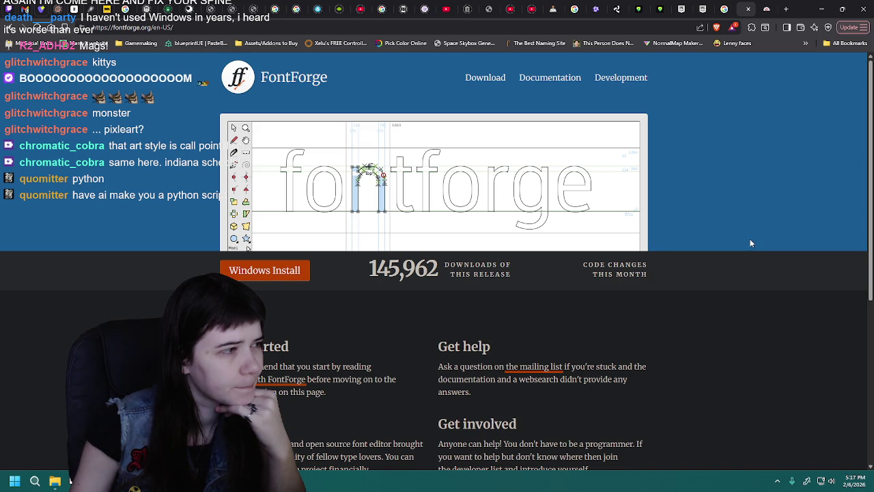
scroll(751, 243, down, 1)
scroll(751, 243, down, 2)
scroll(749, 243, up, 3)
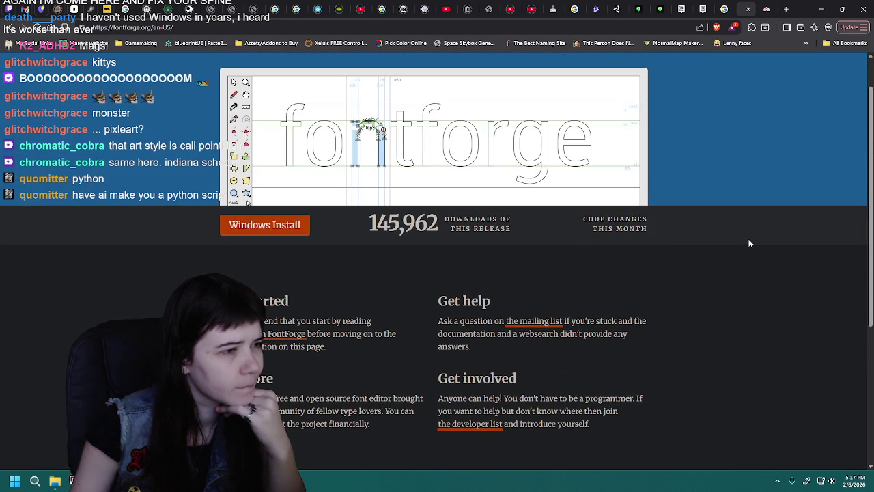
scroll(749, 243, down, 3)
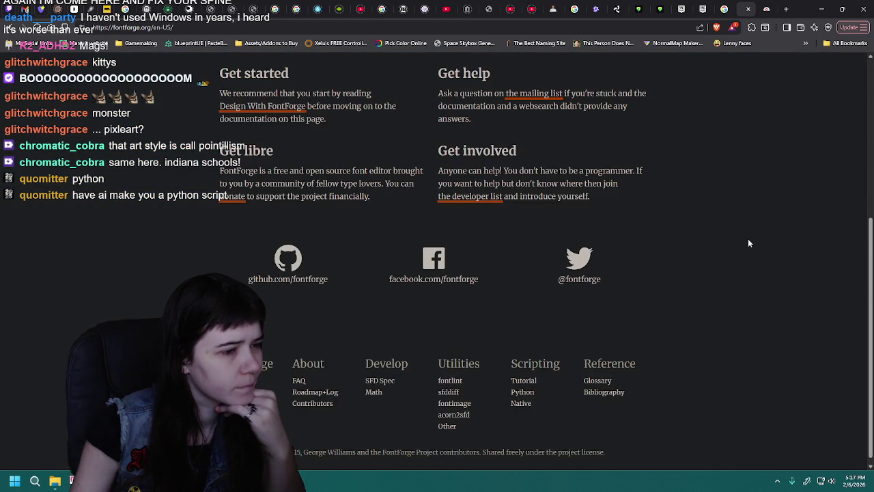
scroll(749, 243, up, 3)
click(280, 227)
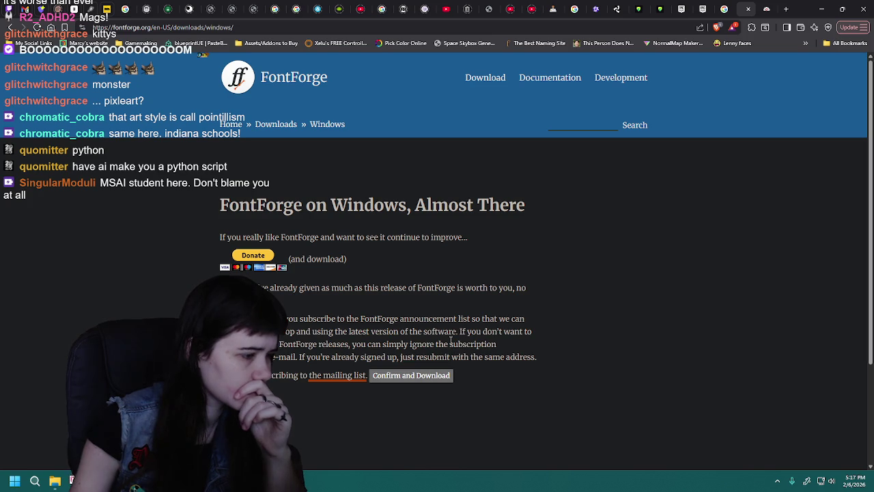
Confirm the mailing-list note and save the FontForge Windows installer to Downloads, then minimize the browser
scroll(527, 314, down, 2)
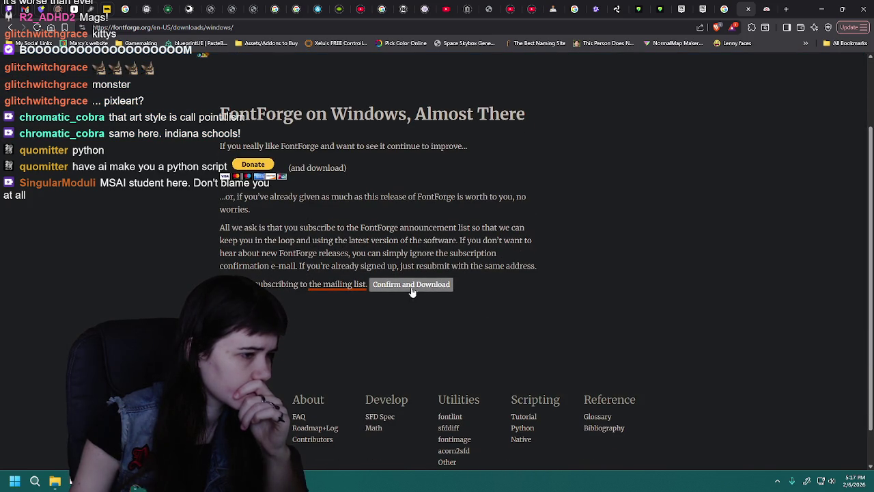
scroll(444, 350, up, 1)
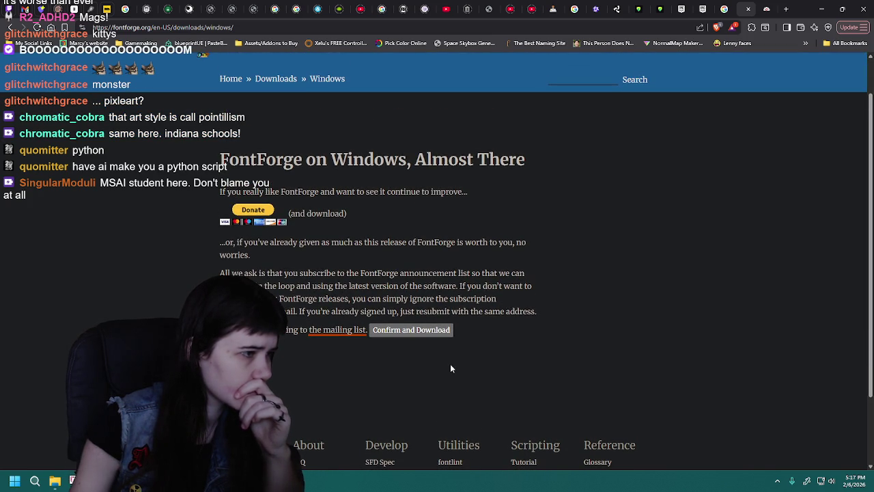
click(423, 333)
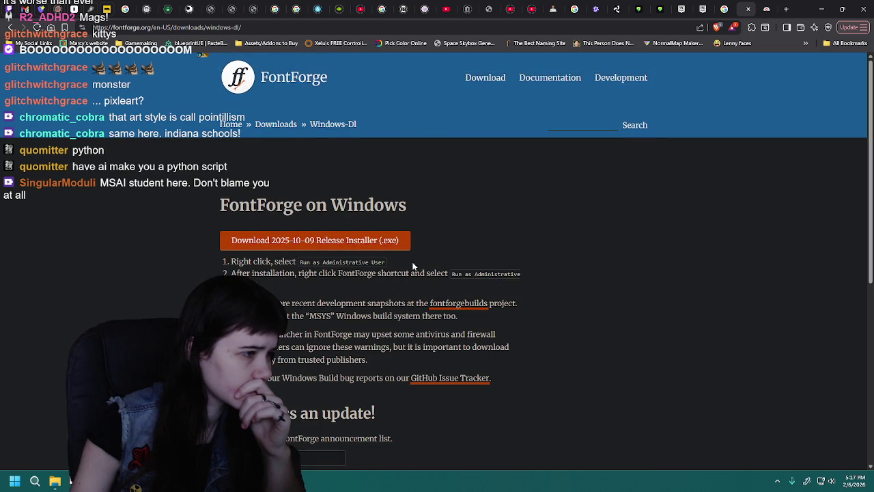
scroll(458, 253, down, 1)
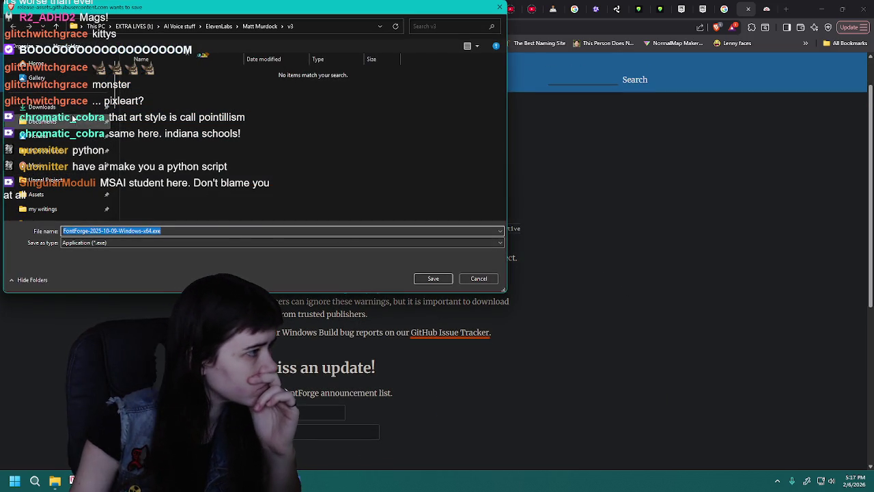
click(43, 107)
click(433, 279)
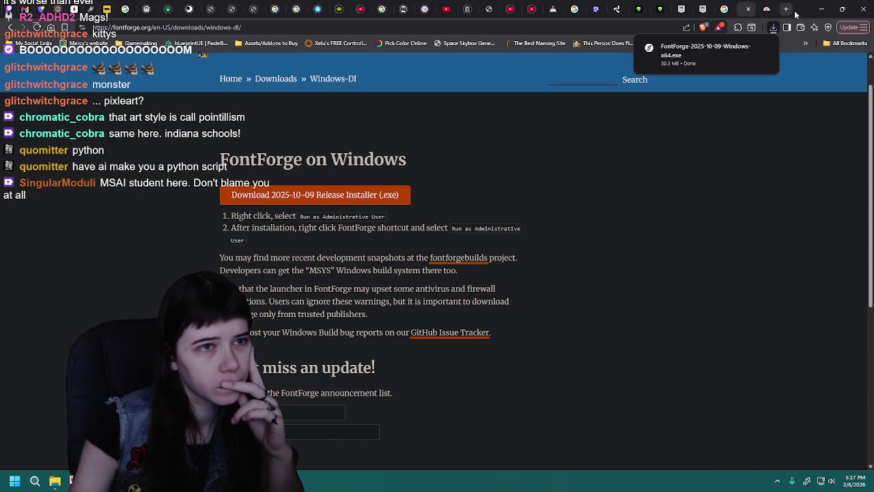
click(821, 8)
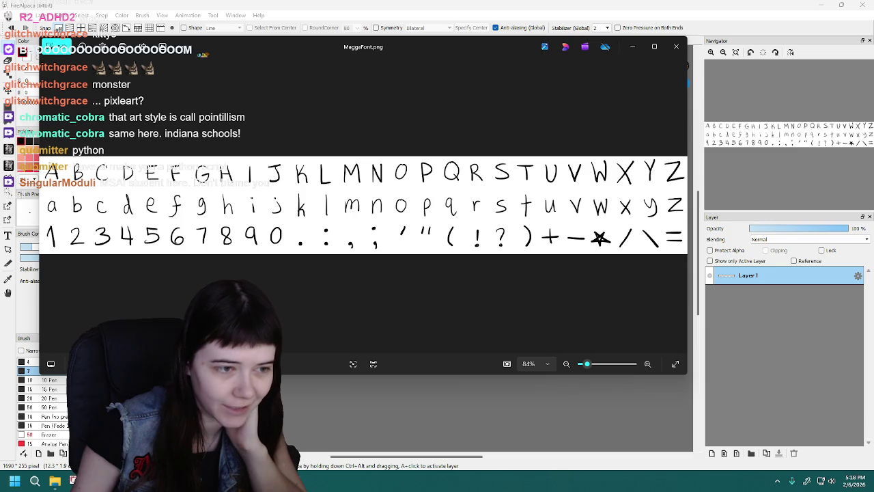
Close the MaggaFont.png preview and zoom the FireAlpaca canvas onto the alphabet sheet
click(675, 46)
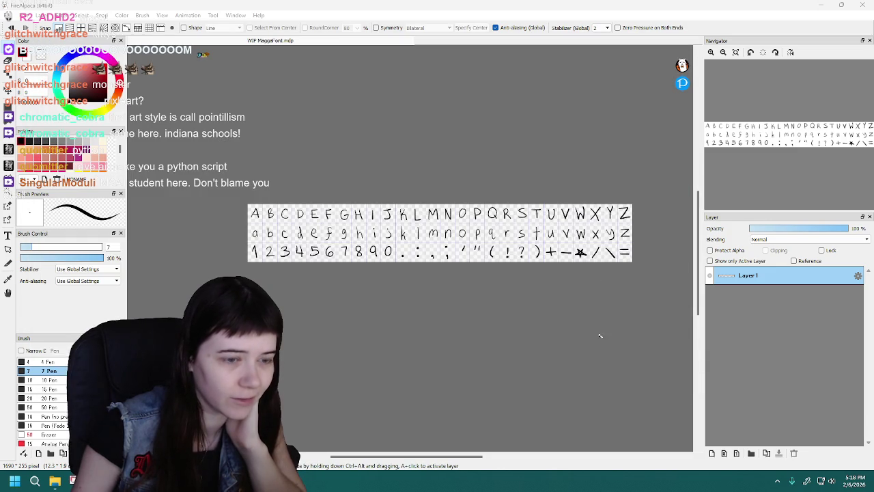
scroll(584, 289, up, 1)
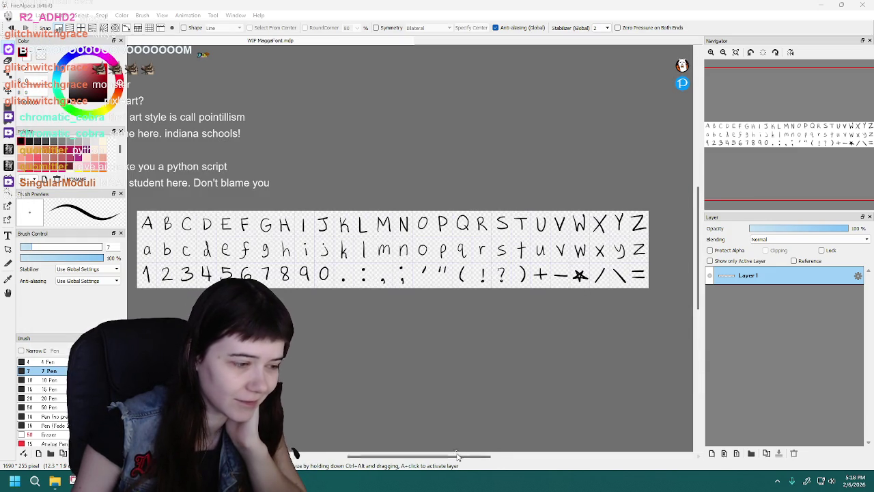
drag(457, 455, 453, 456)
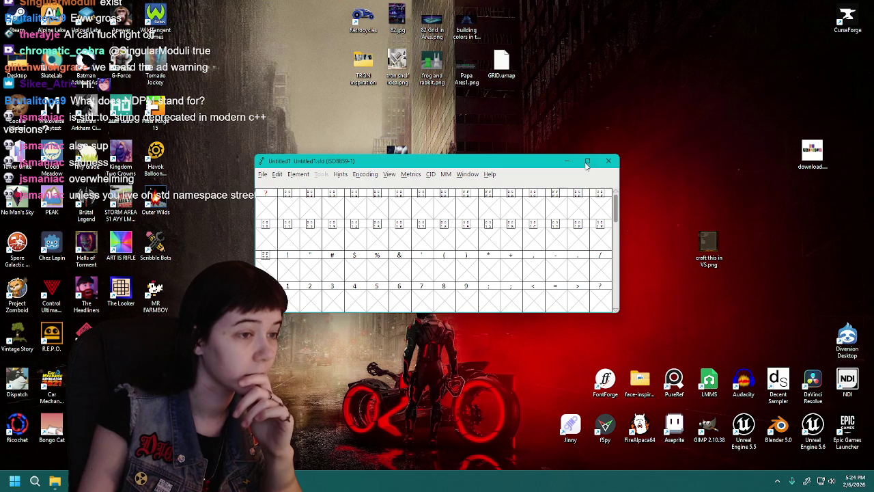
Maximize the Untitled1 font window to fill the screen
click(586, 162)
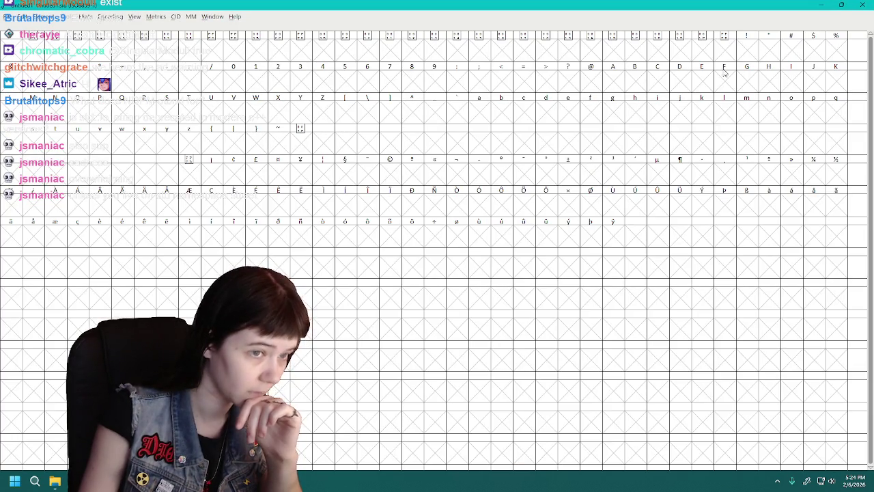
Restore, resize and reposition the Untitled1 window so digits, capitals and lowercase slots all fit
click(841, 5)
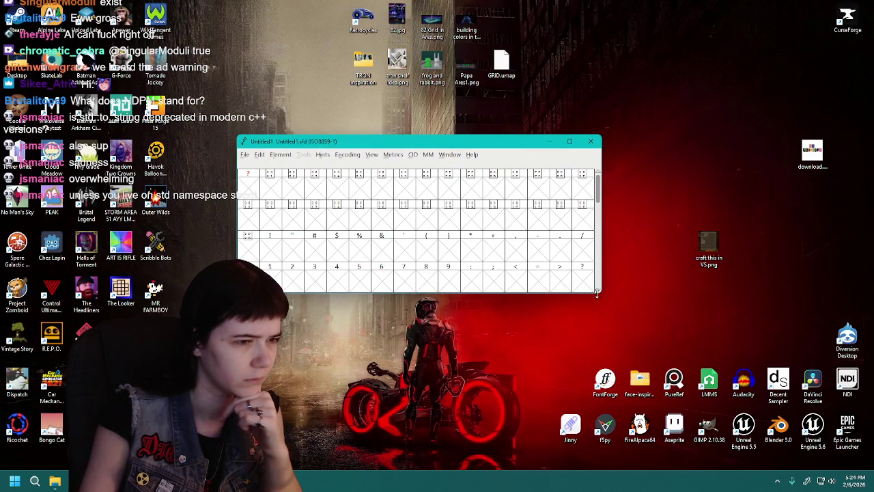
drag(599, 292, 774, 326)
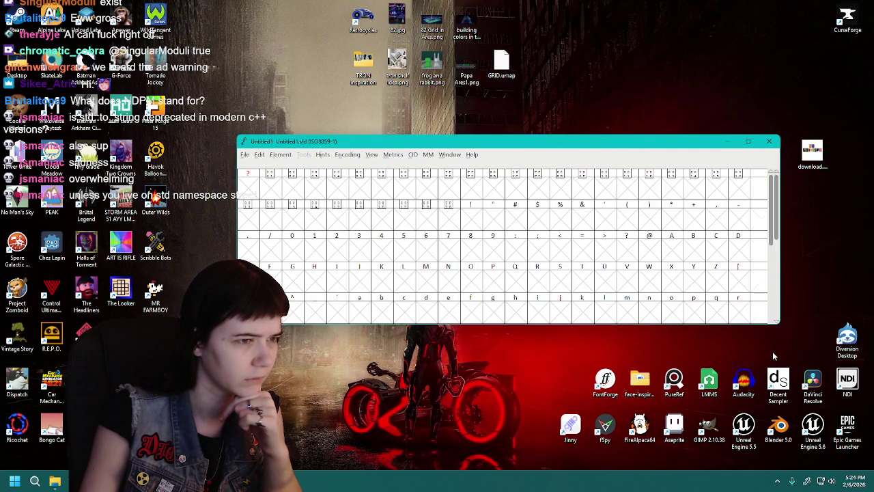
drag(764, 324, 765, 388)
drag(638, 144, 606, 114)
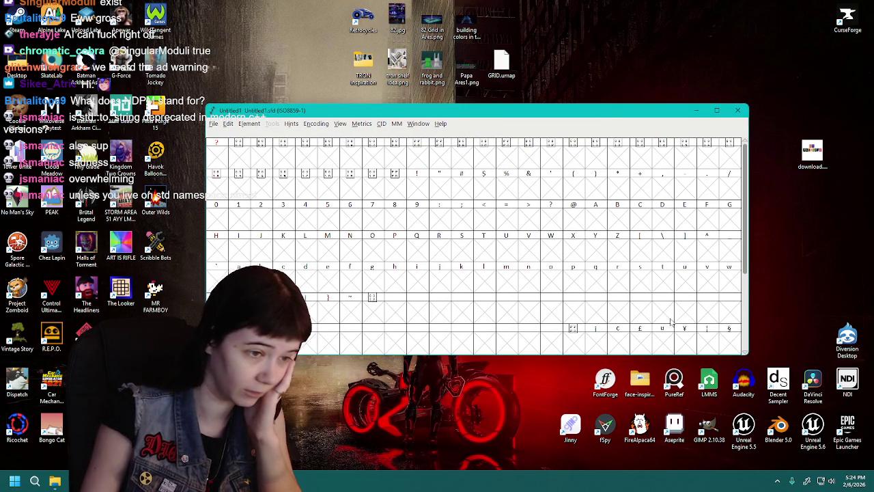
drag(748, 270, 794, 270)
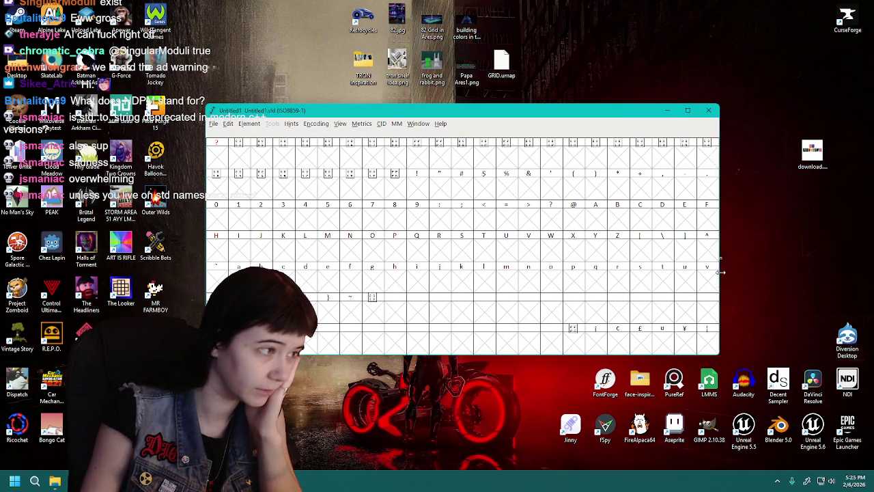
drag(506, 116, 483, 101)
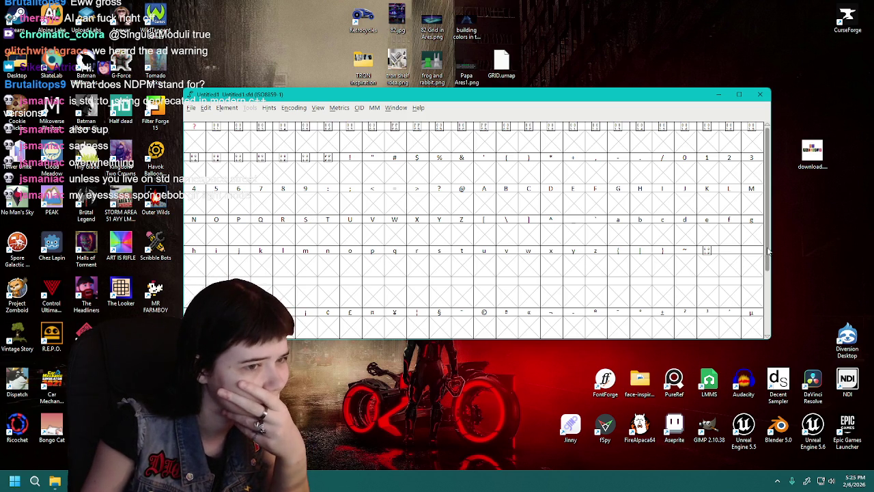
drag(770, 251, 844, 310)
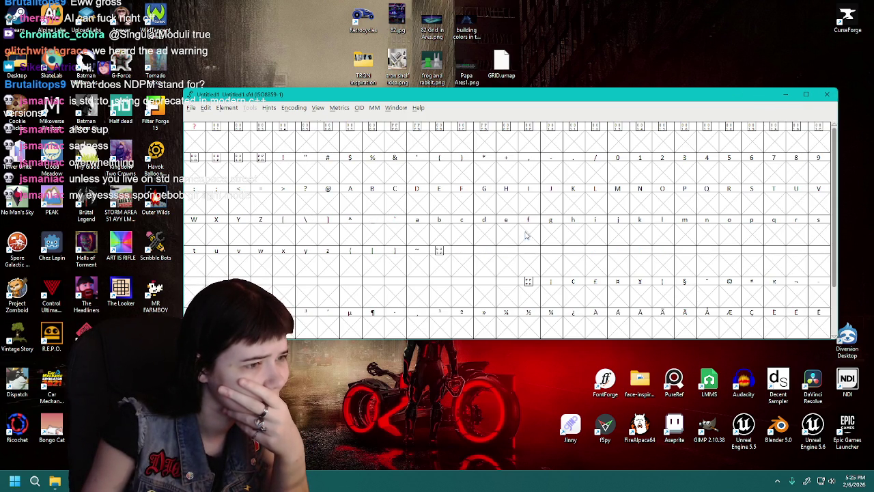
click(527, 235)
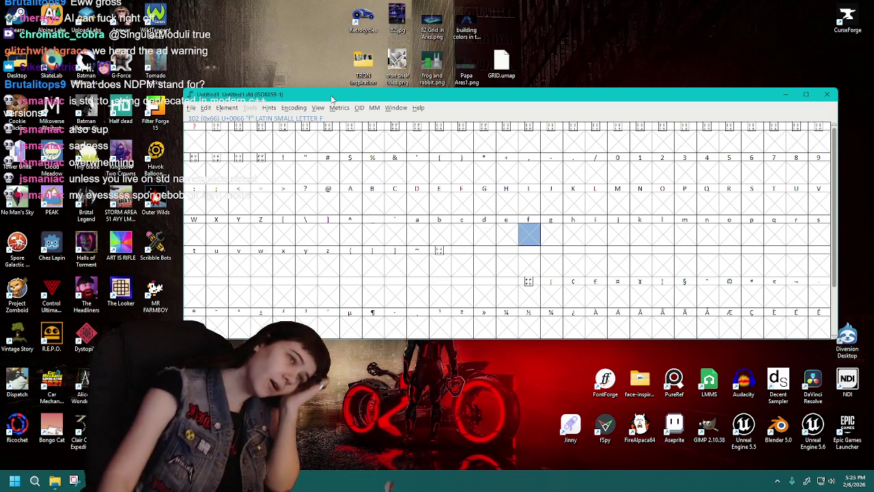
click(192, 108)
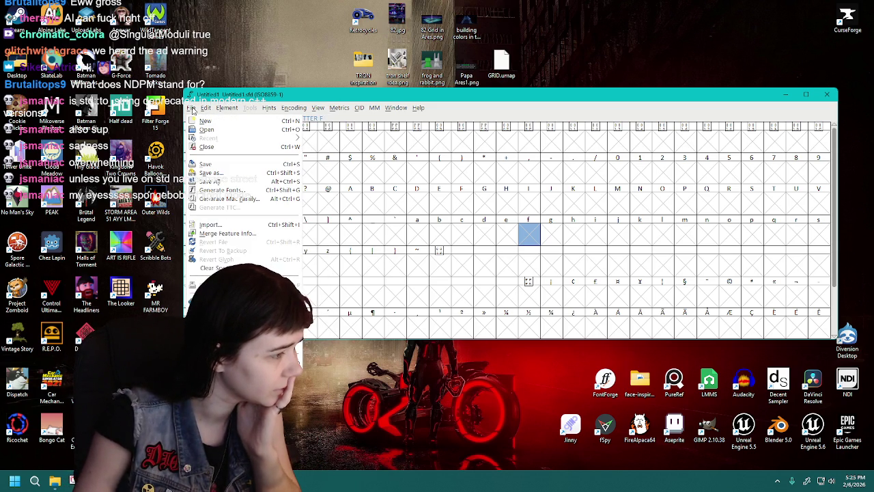
click(281, 226)
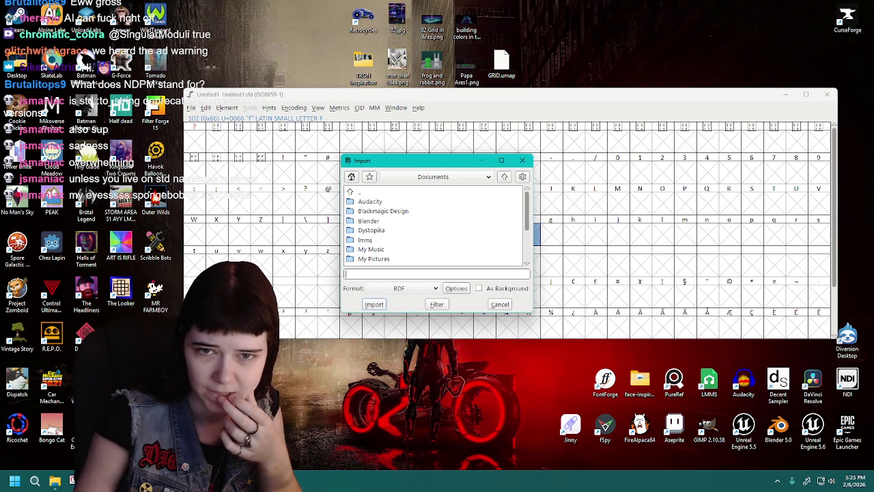
click(54, 480)
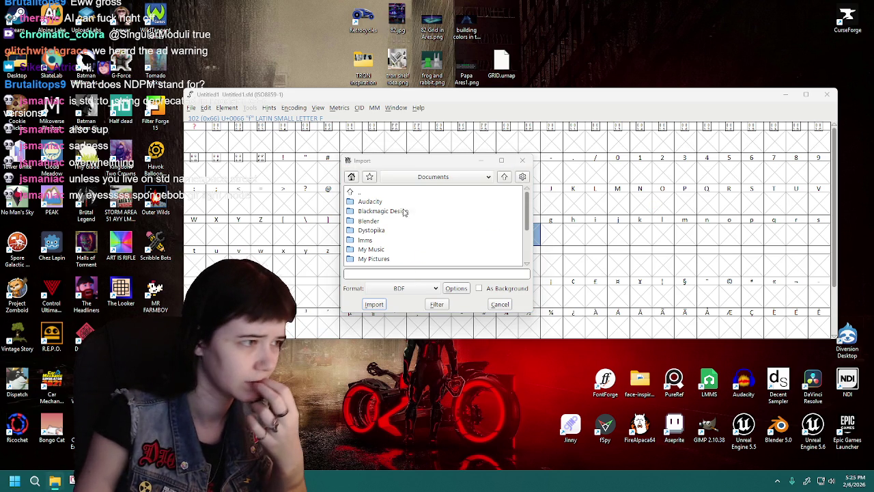
scroll(383, 244, down, 1)
scroll(383, 245, down, 2)
scroll(383, 244, up, 3)
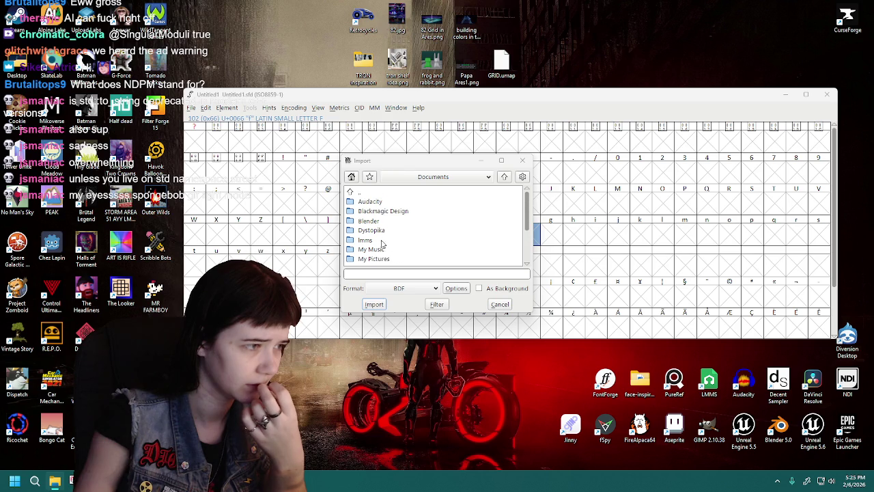
click(350, 192)
scroll(387, 251, down, 1)
scroll(388, 250, down, 1)
scroll(388, 250, down, 1)
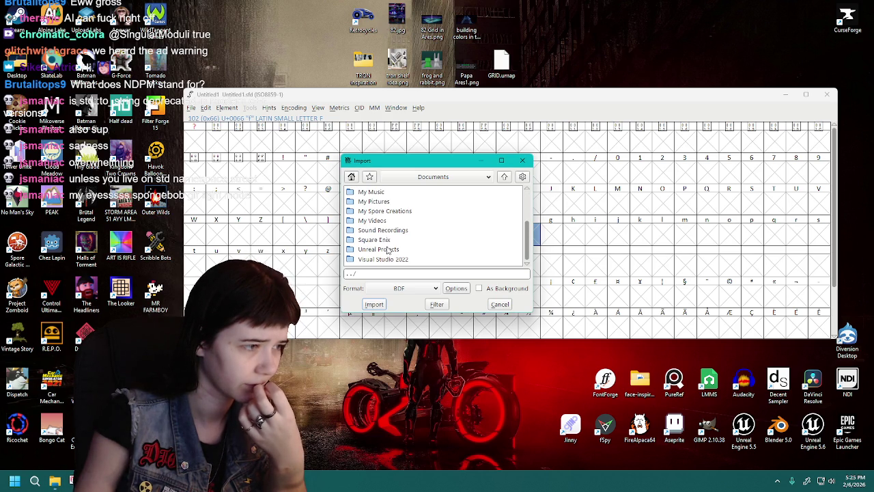
drag(409, 161, 873, 172)
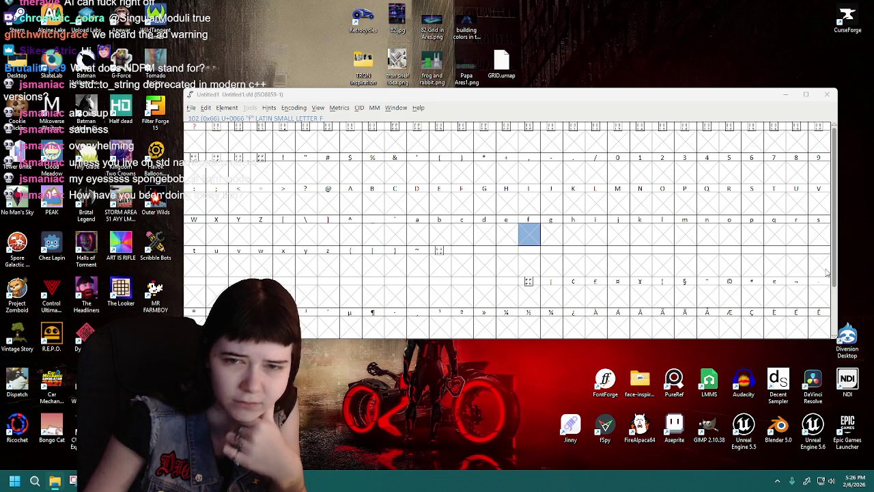
click(206, 107)
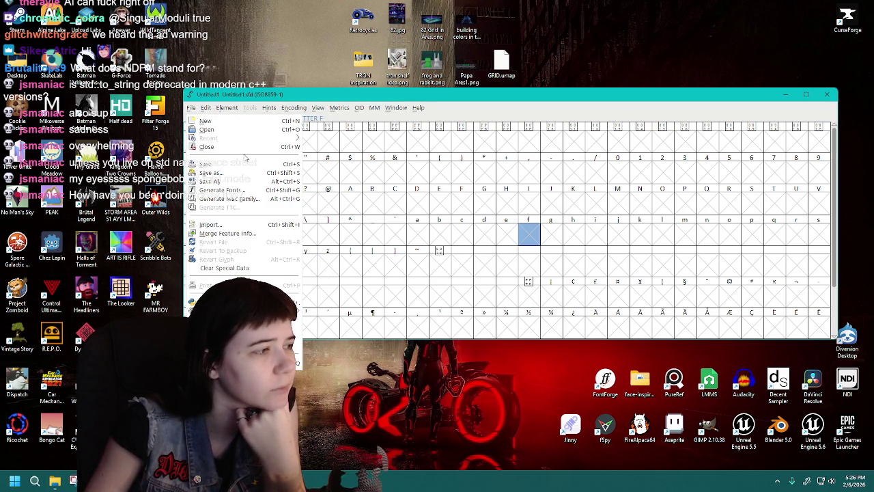
Open Generate Fonts, browse to the FireAlpaca/TRON folder, then cancel the dialog
click(239, 192)
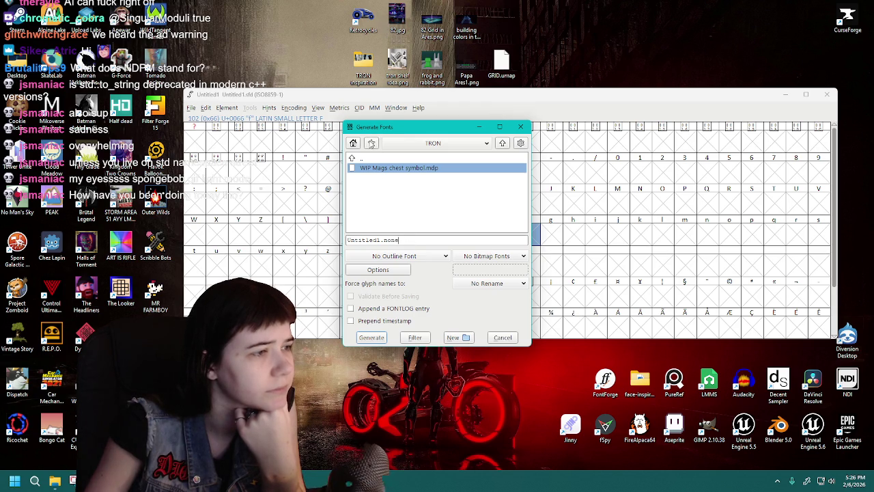
click(502, 145)
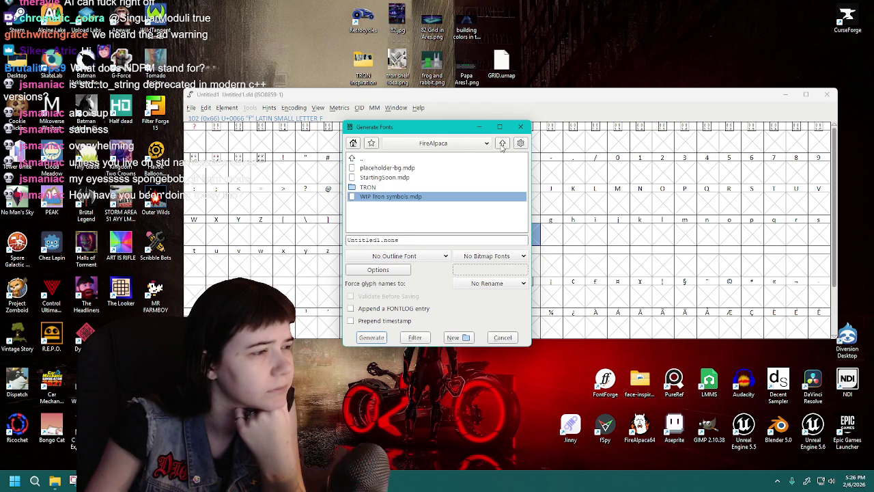
click(376, 190)
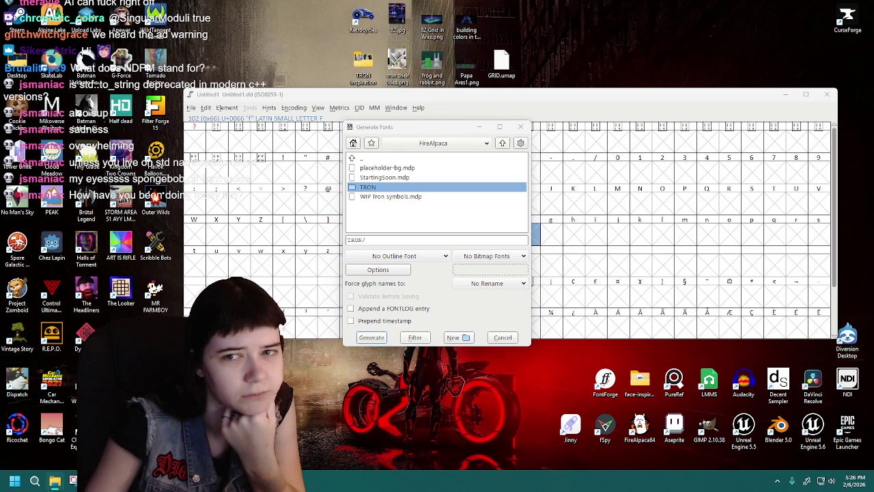
key(Escape)
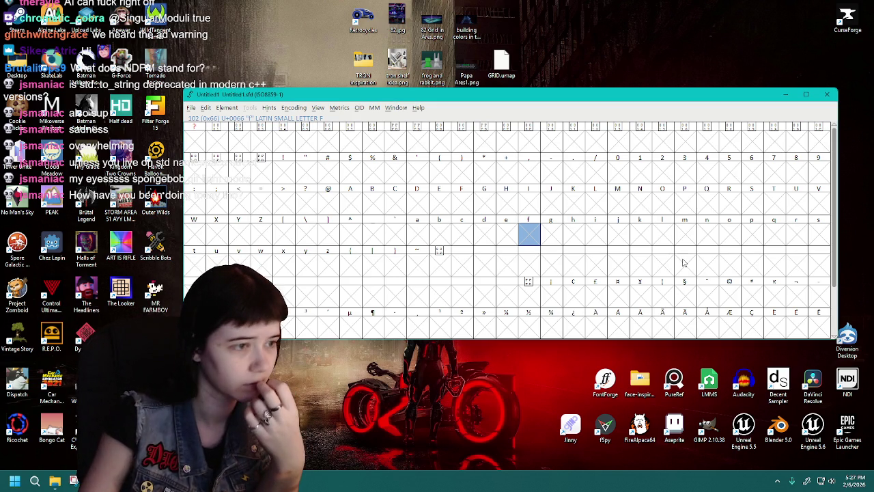
Reopen File > Generate Fonts, move the dialog aside and back, then cancel without generating
click(191, 108)
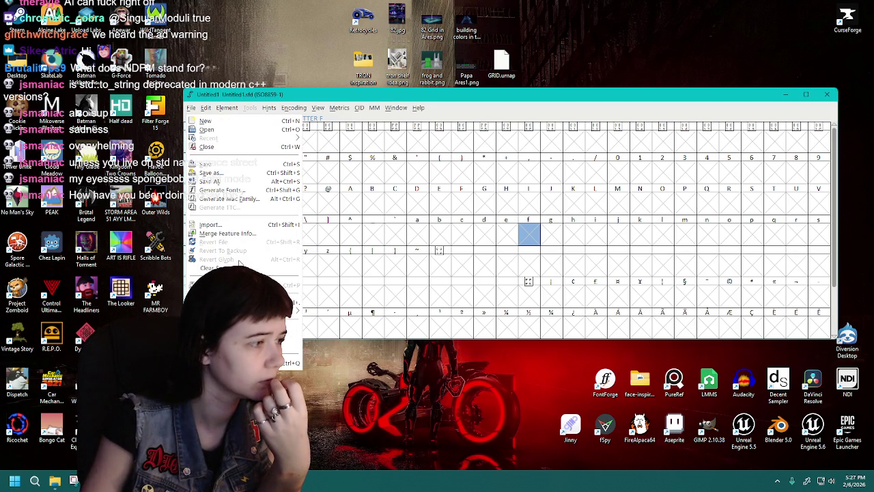
click(222, 189)
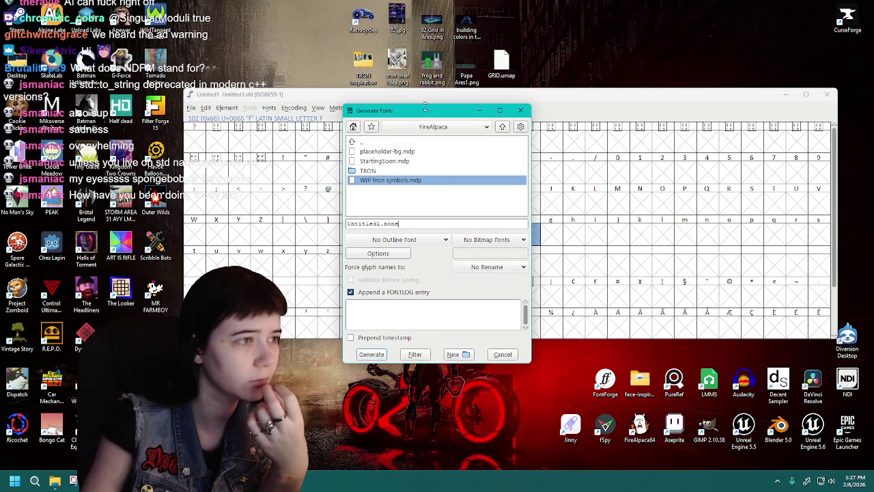
drag(424, 106, 873, 146)
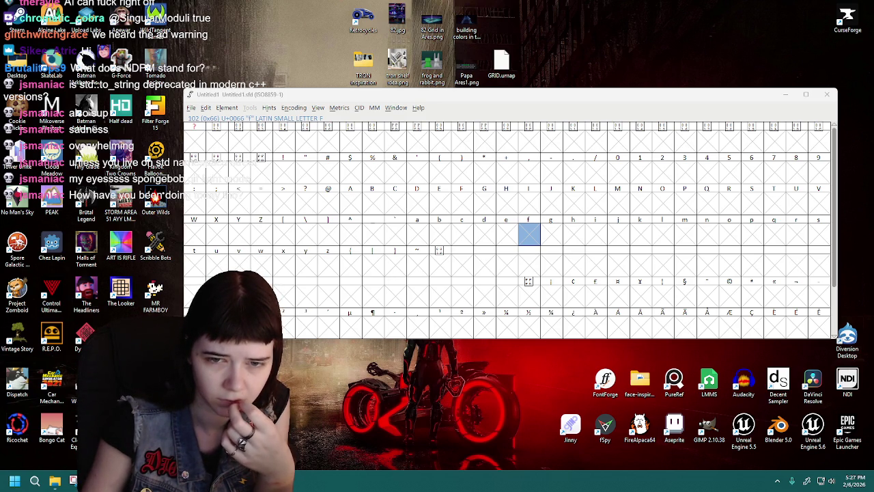
drag(873, 132, 709, 132)
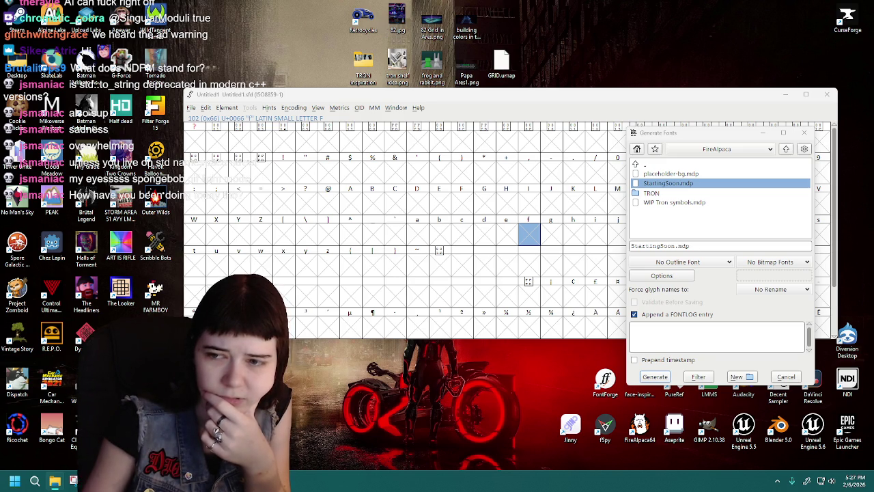
key(Escape)
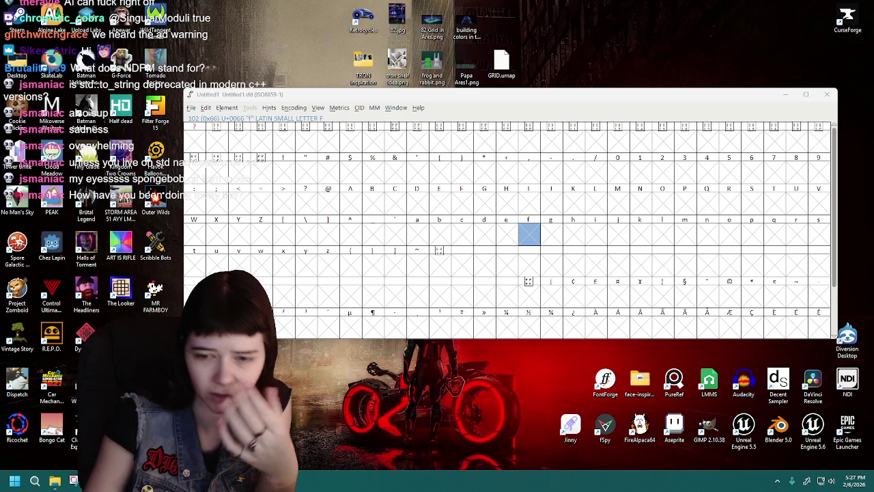
Quit FontForge and bring the CloudConvert TTF Converter page back up
click(826, 94)
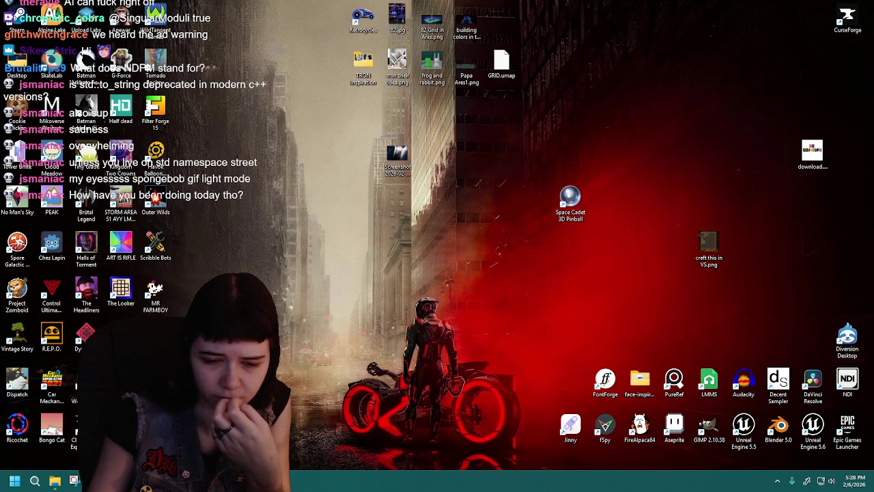
click(73, 481)
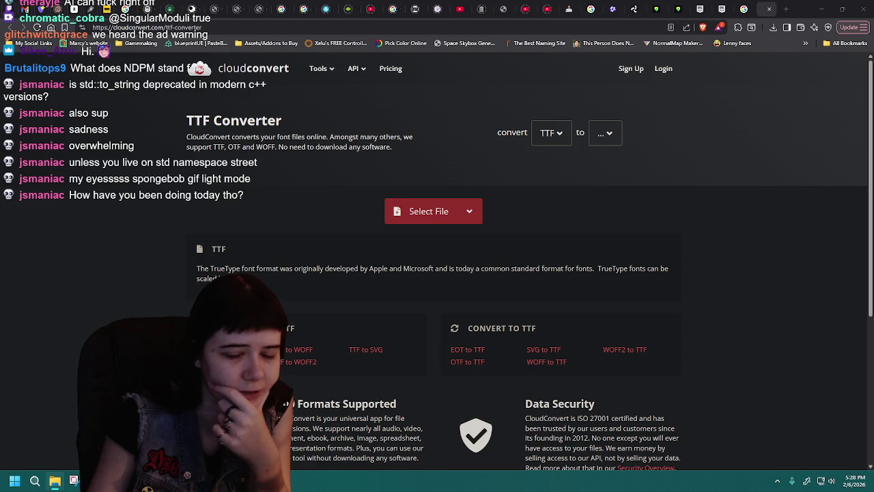
Drop MaggaFont.png onto CloudConvert, check its target formats, then reload to clear the upload
drag(55, 481, 415, 204)
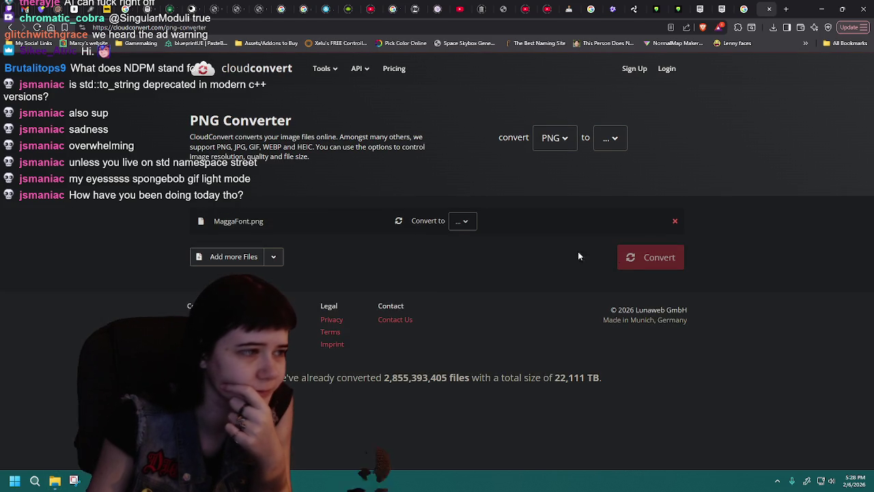
click(462, 220)
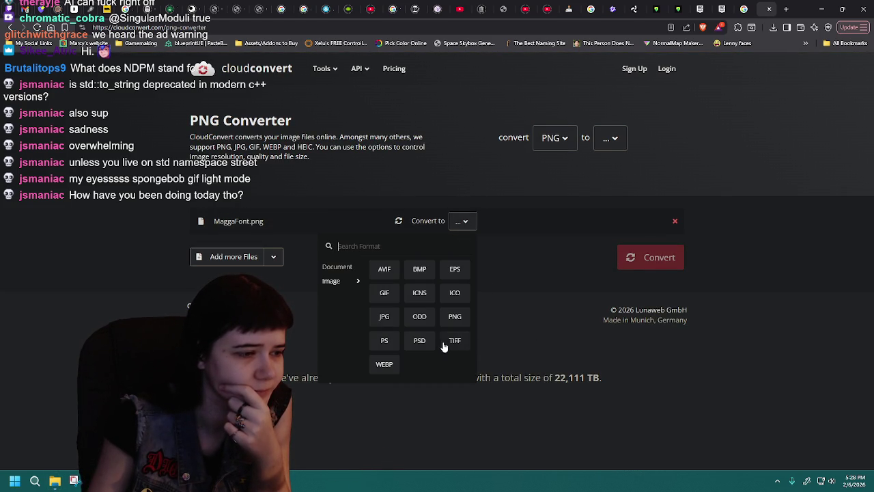
click(531, 273)
click(10, 28)
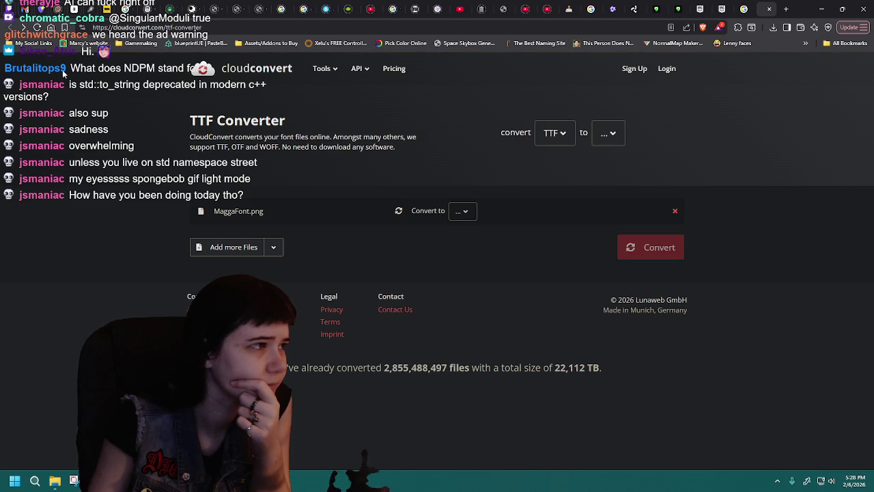
click(36, 28)
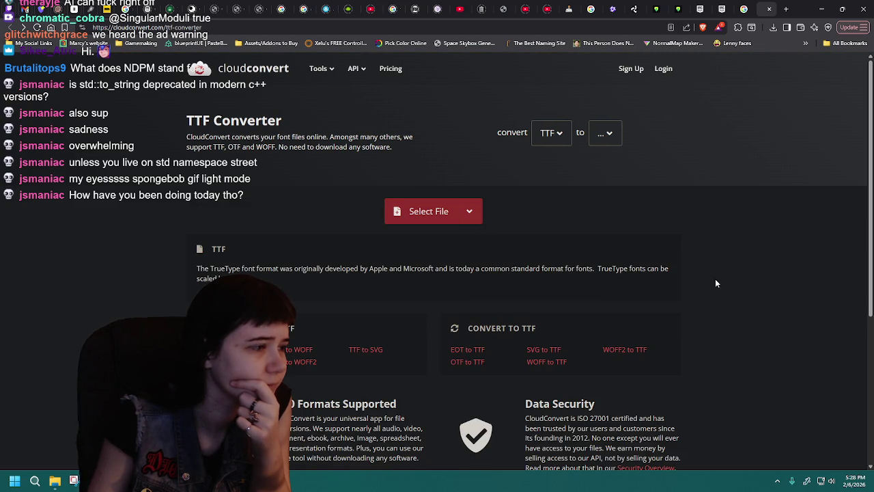
Re-upload MaggaFont.png, browse the TTF and image target formats, remove the file and close the tab
drag(447, 198, 621, 280)
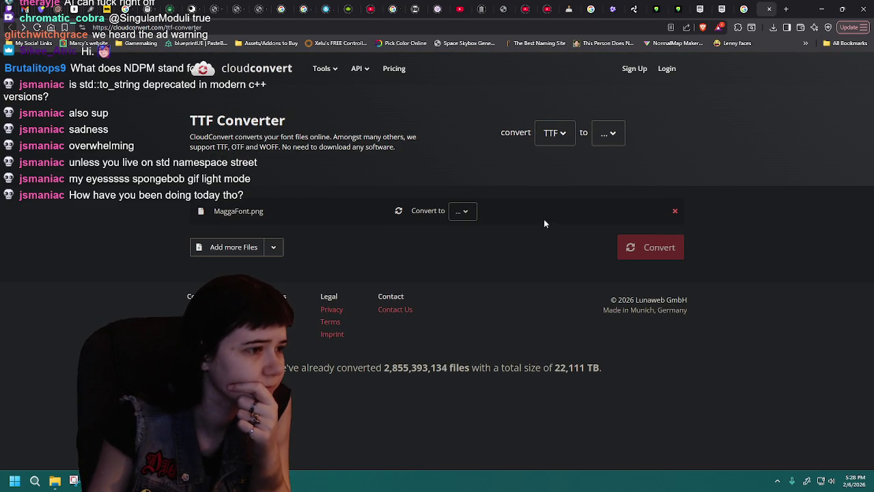
click(465, 215)
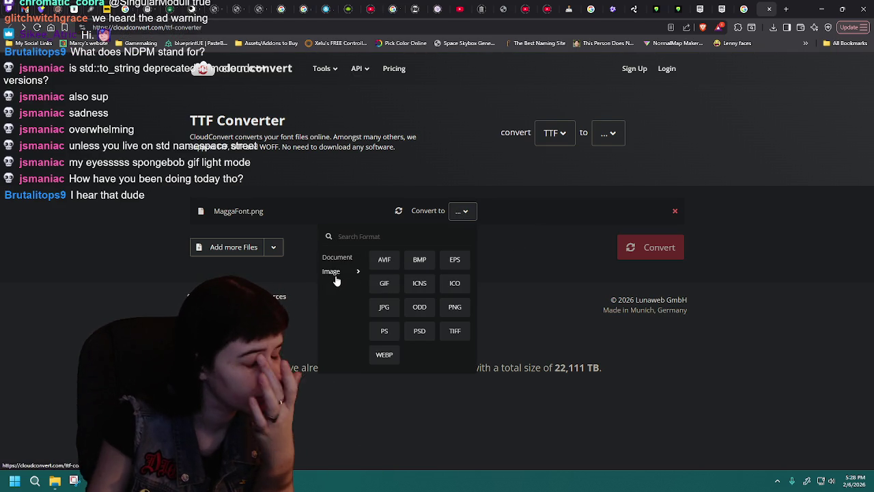
click(610, 134)
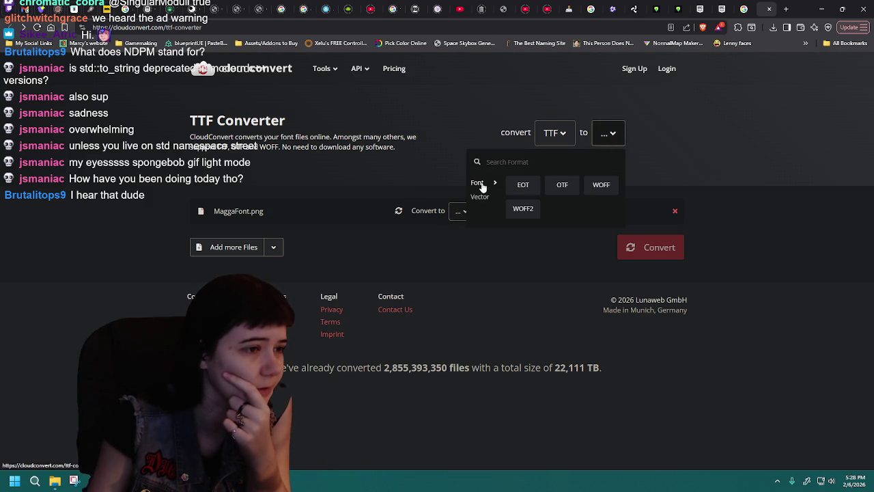
click(491, 263)
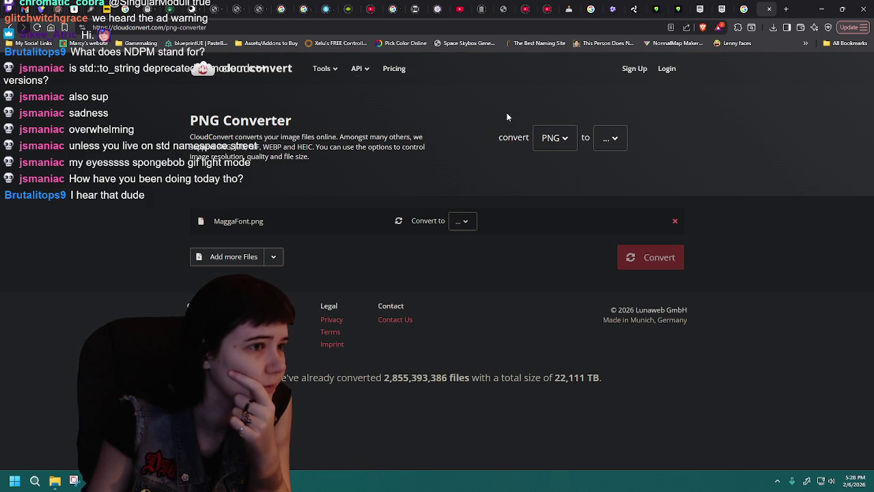
click(624, 145)
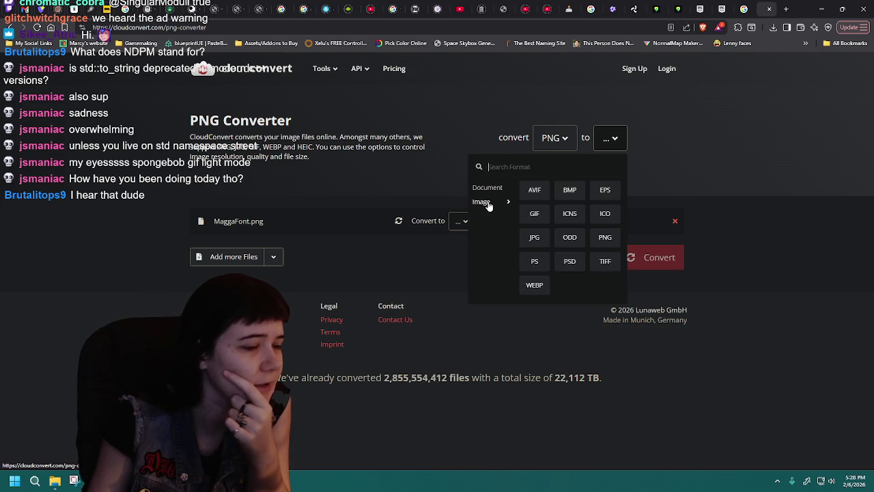
click(674, 221)
click(769, 8)
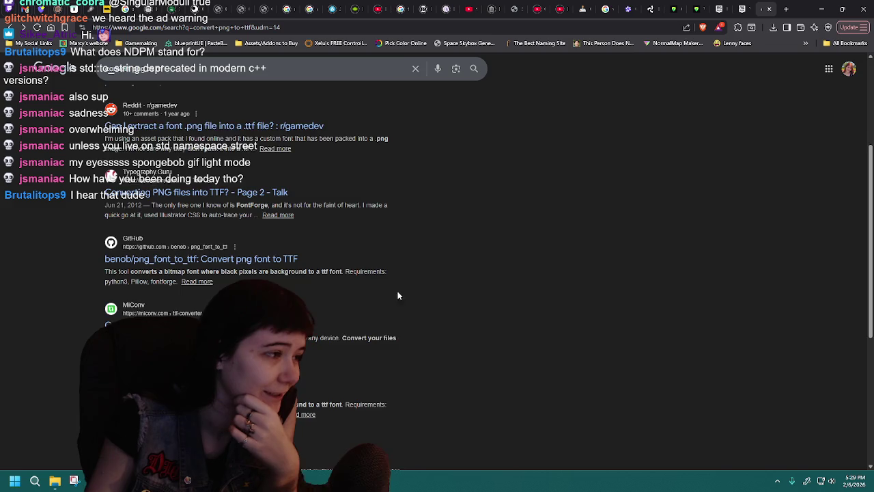
Scroll through the currently open page, reading it up and down
scroll(509, 308, up, 3)
scroll(509, 309, down, 5)
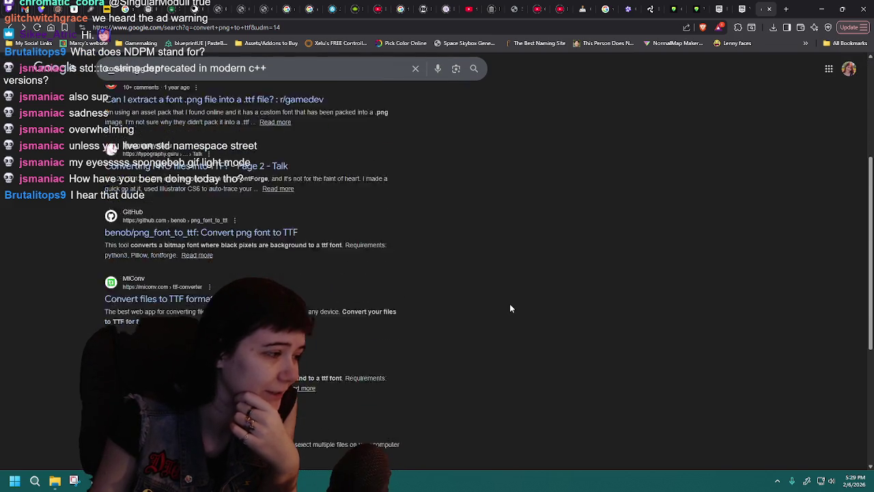
scroll(509, 309, up, 2)
scroll(509, 310, up, 1)
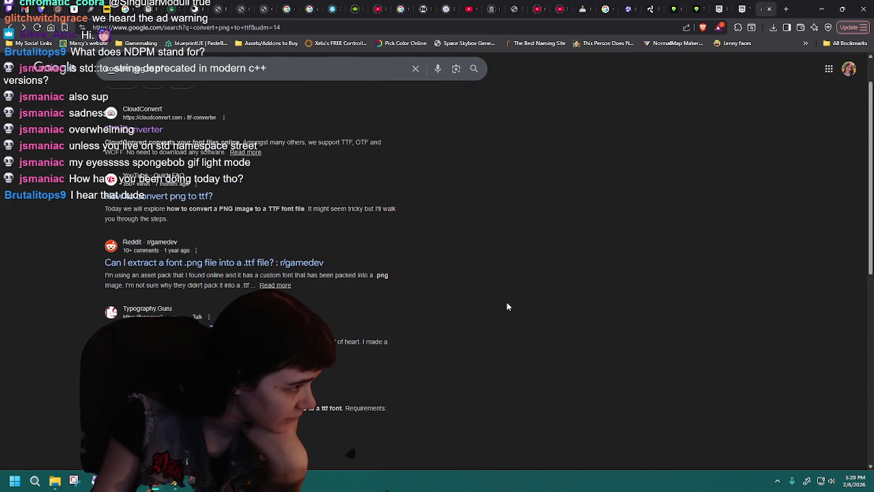
scroll(507, 307, down, 1)
scroll(507, 306, down, 2)
scroll(508, 305, down, 1)
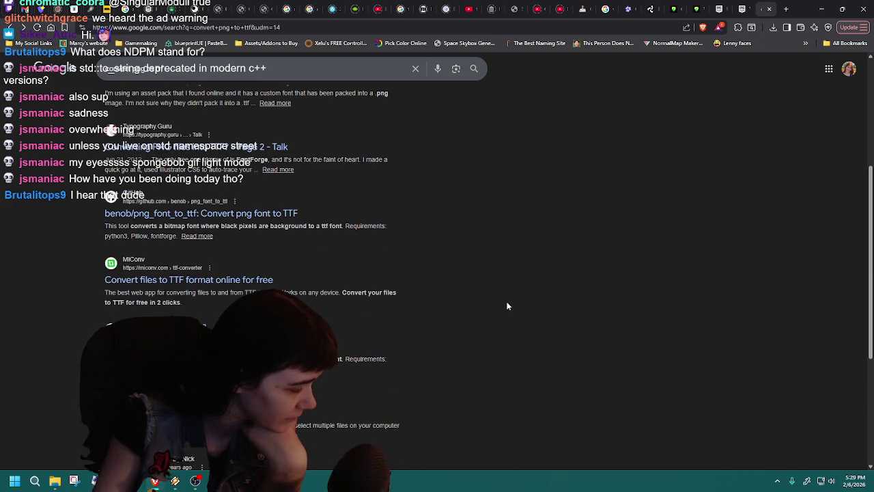
scroll(508, 306, up, 2)
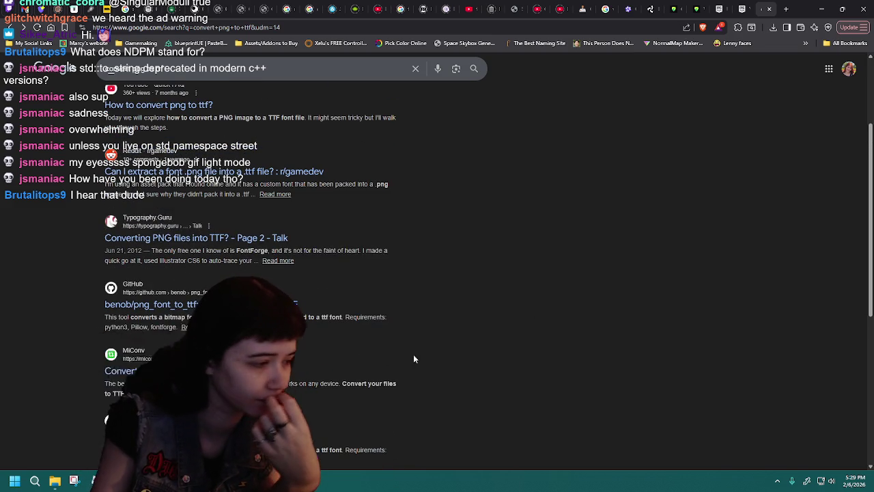
scroll(407, 353, down, 1)
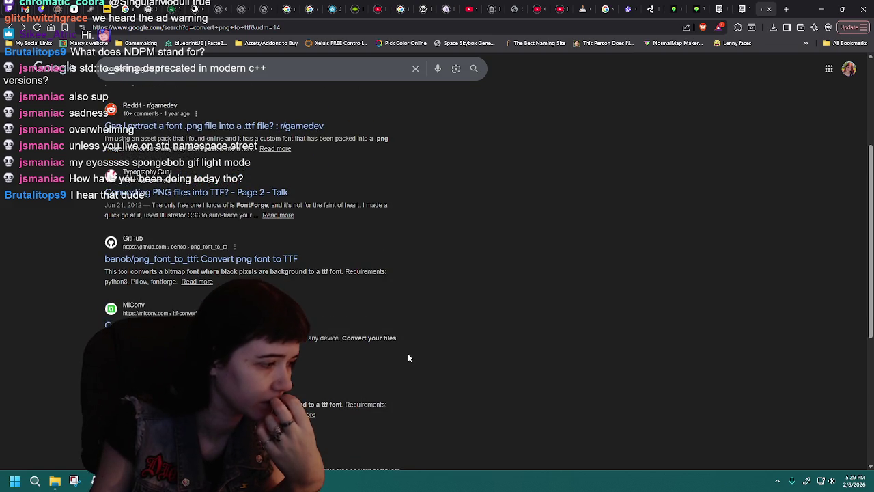
scroll(408, 353, down, 1)
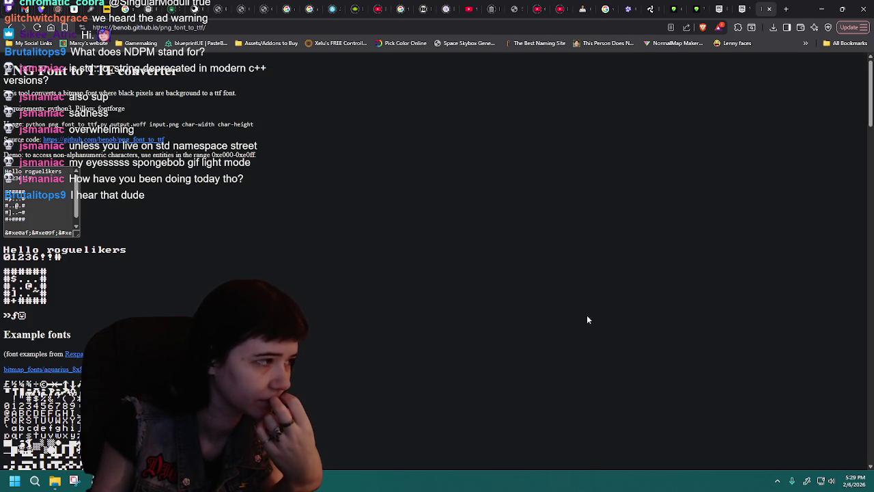
Return to the 'convert png to ttf' results and open the r/gamedev 'Can I extract a font .png file into a .ttf file?' thread
key(alt+Left)
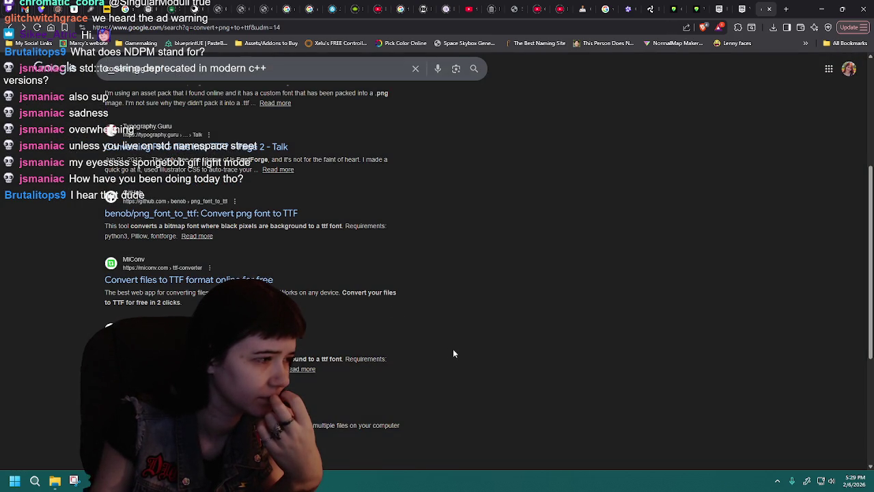
scroll(449, 353, up, 1)
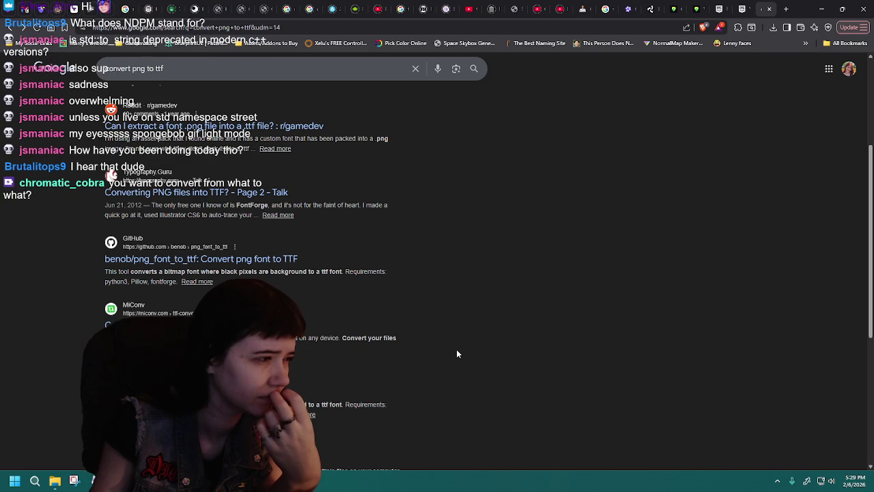
scroll(457, 354, up, 1)
scroll(457, 353, up, 2)
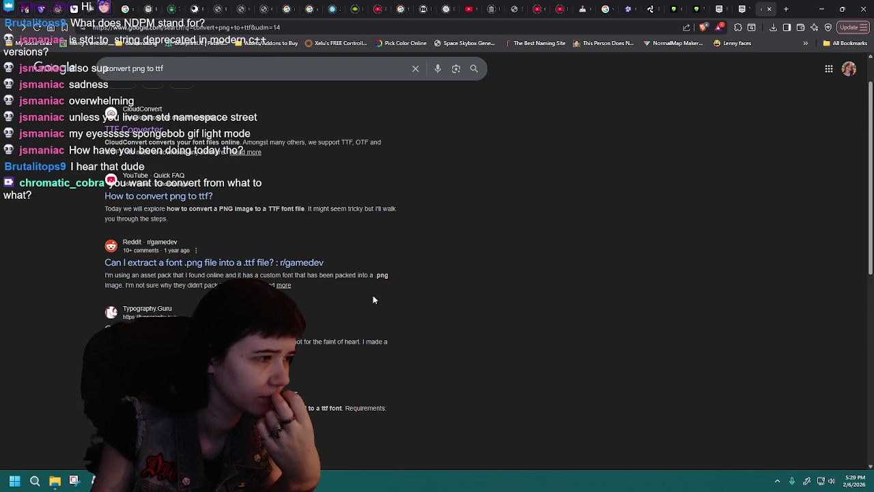
click(277, 263)
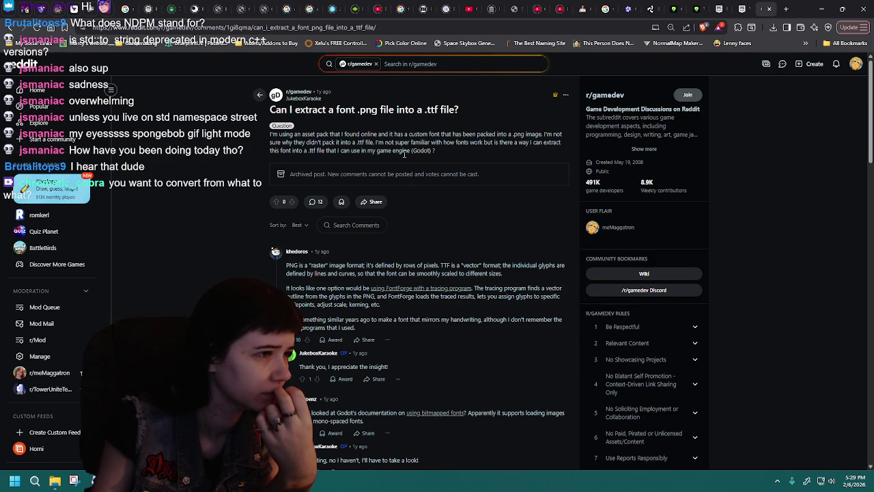
scroll(222, 205, down, 2)
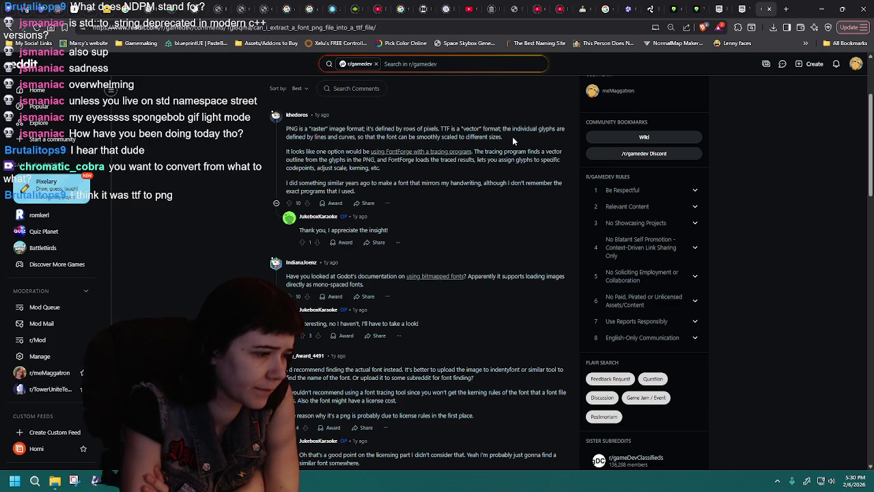
scroll(491, 193, down, 3)
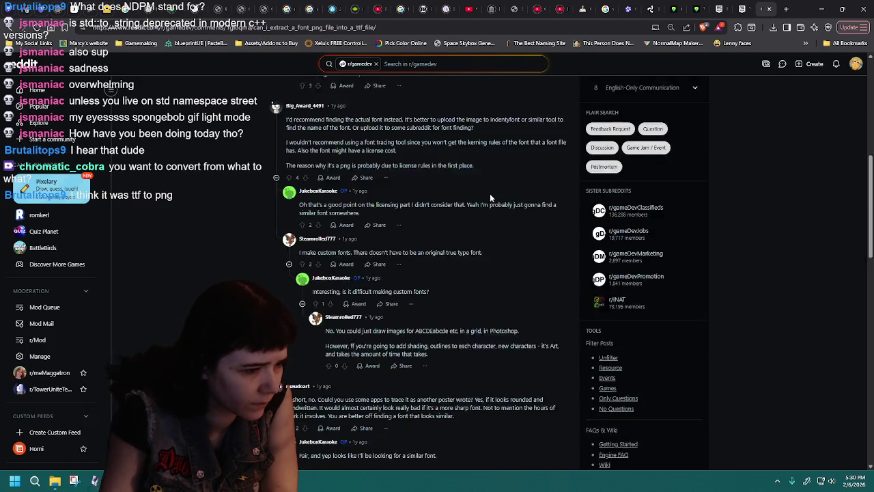
scroll(489, 193, down, 1)
scroll(490, 197, down, 3)
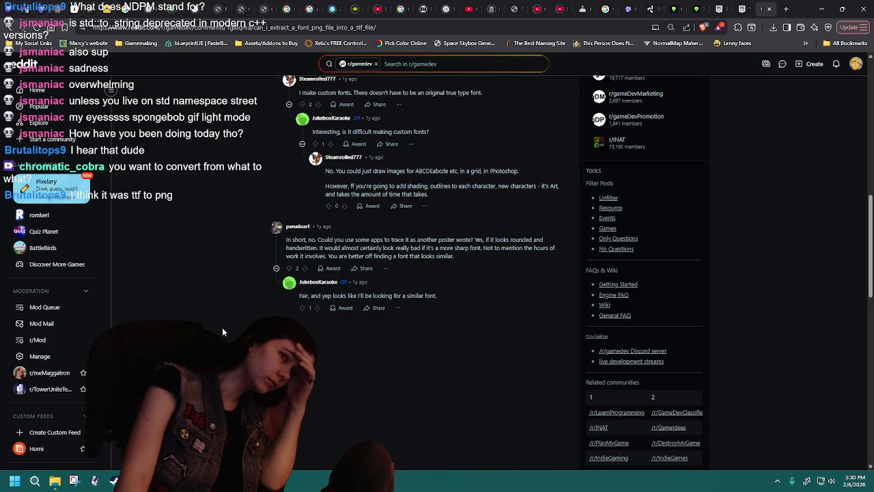
Launch FireAlpaca, dismiss its ad, and fit the WIP MaggaFont.mdp glyph sheet in view
click(822, 9)
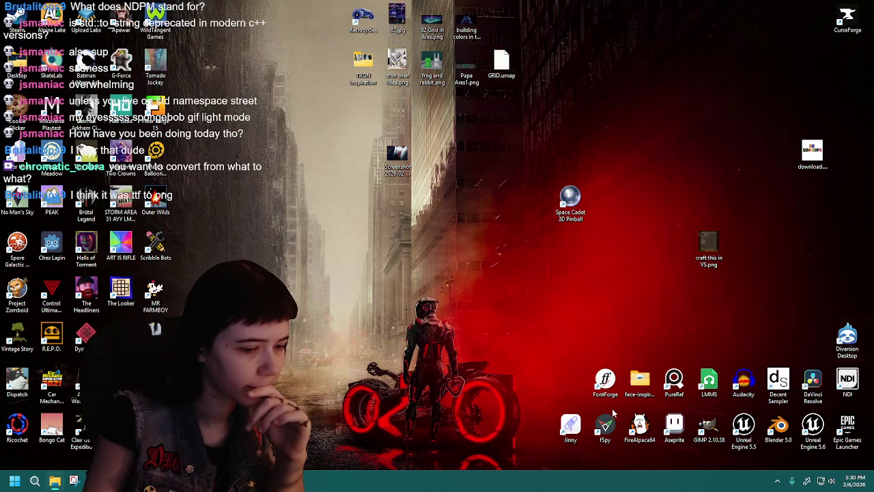
double_click(640, 425)
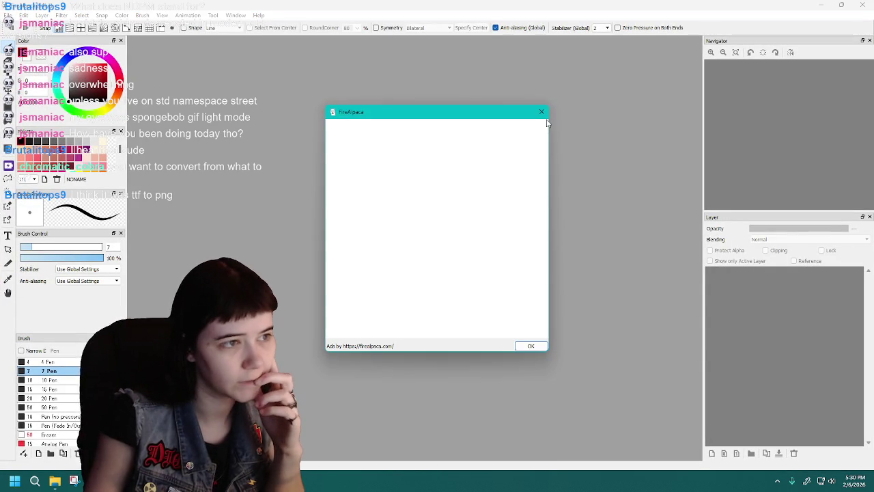
click(541, 112)
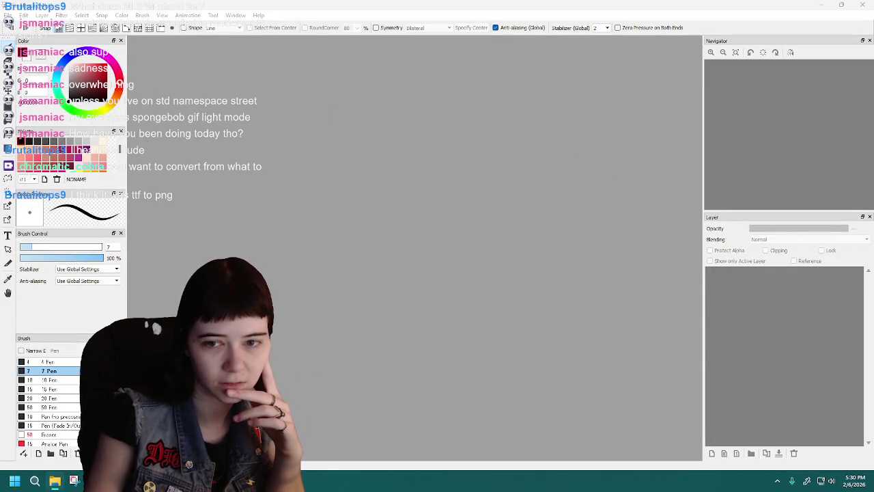
scroll(506, 303, up, 2)
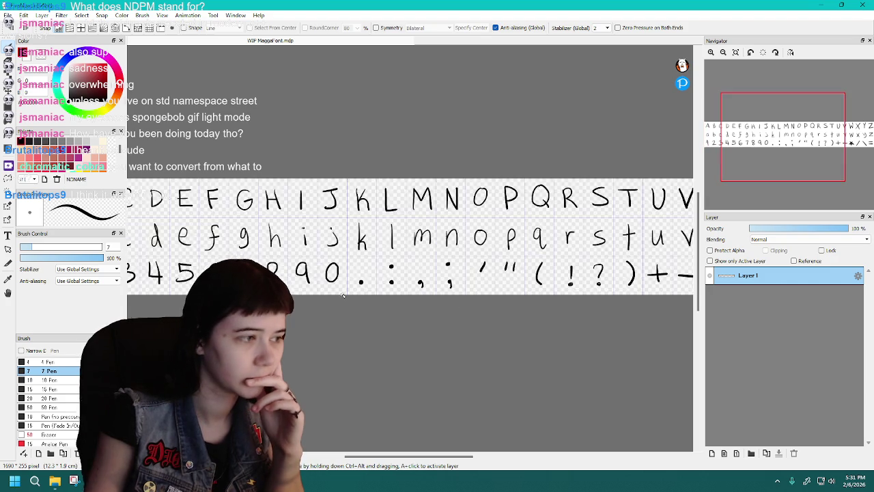
scroll(423, 300, down, 3)
scroll(343, 295, up, 1)
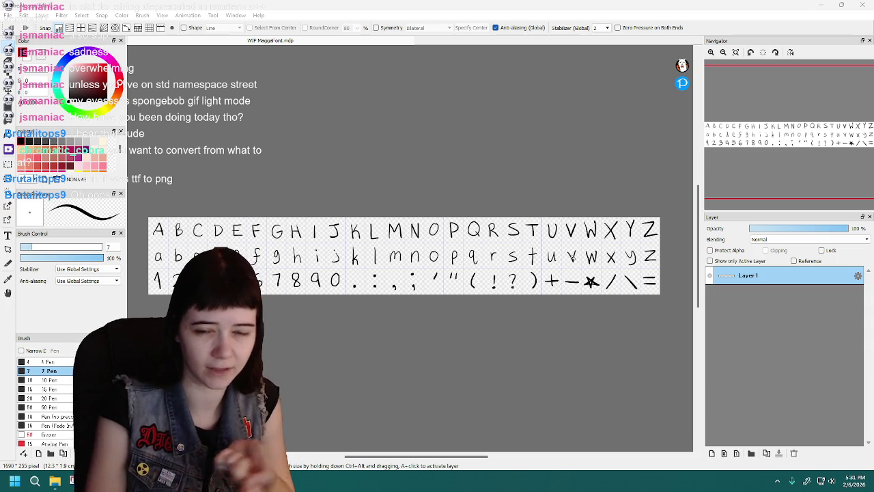
click(8, 15)
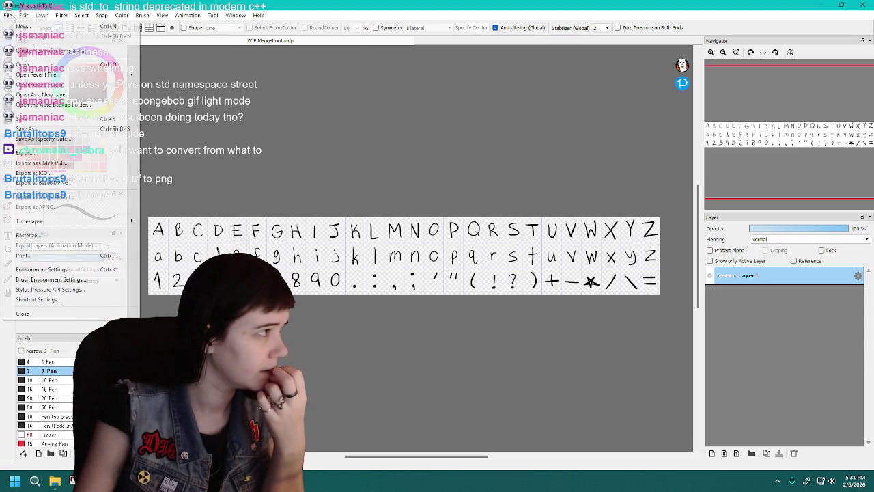
click(68, 155)
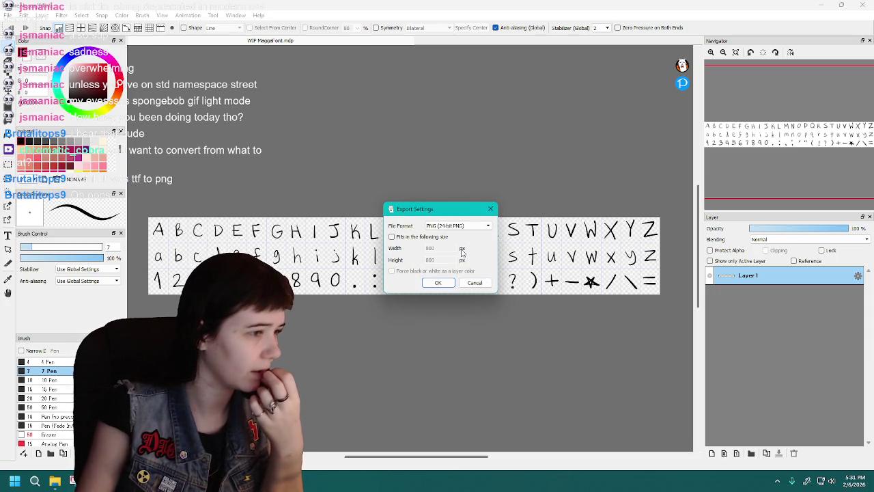
click(484, 227)
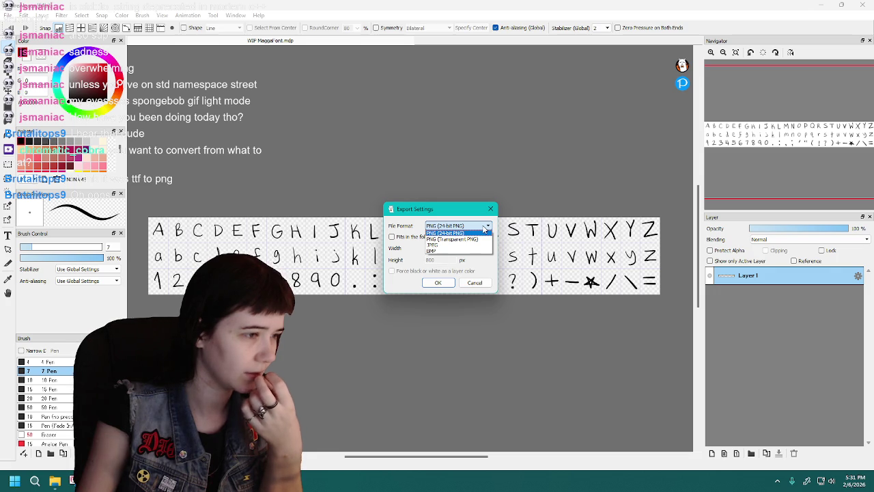
click(484, 228)
click(480, 284)
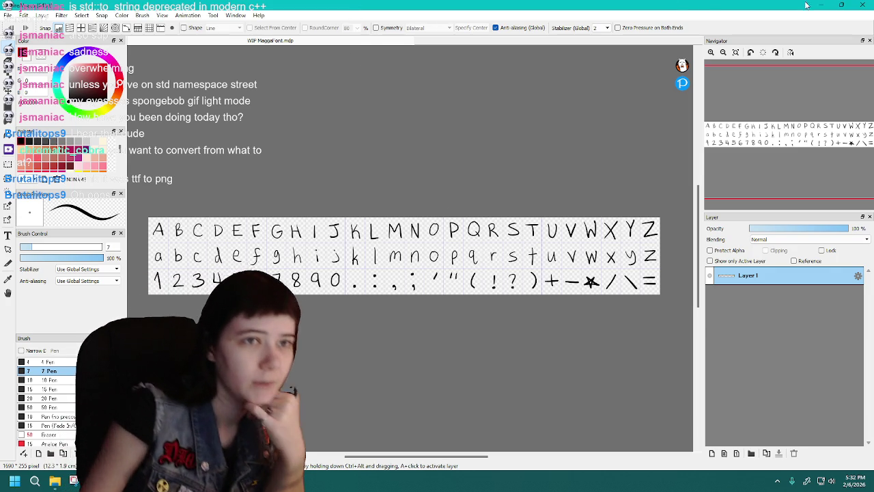
key(super+d)
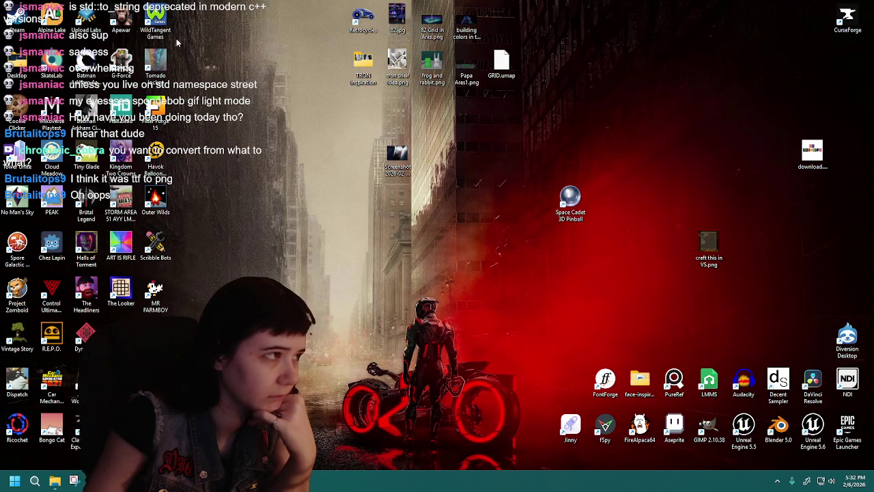
Rearrange the FontForge and Filter Forge shortcuts on the desktop
mouse_move(155, 109)
mouse_down()
mouse_move(356, 173)
mouse_move(605, 335)
mouse_up()
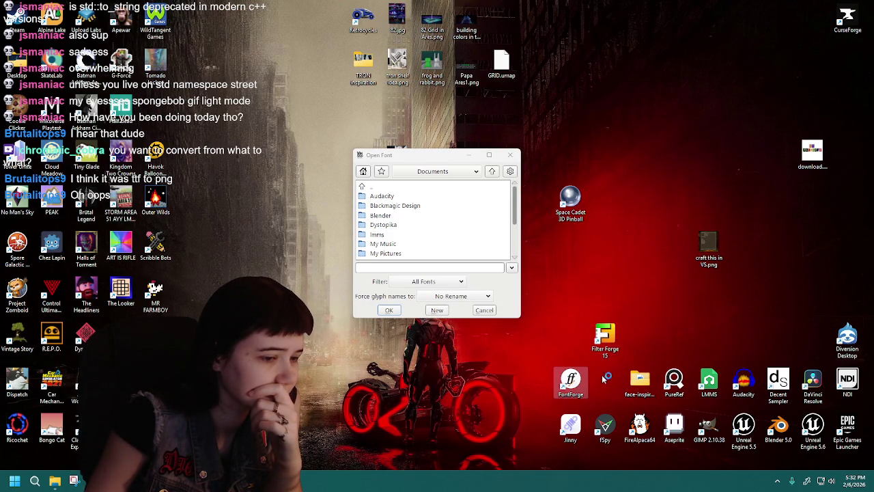
mouse_move(577, 383)
mouse_down()
mouse_move(572, 335)
mouse_move(778, 337)
mouse_up()
drag(570, 335, 611, 336)
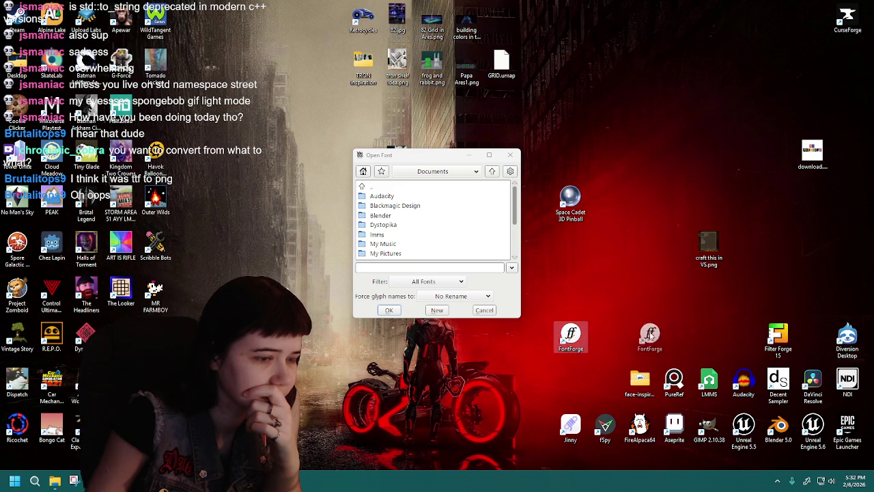
drag(744, 338, 743, 336)
Create a new Untitled1 font and check the empty colon glyph outline window
click(438, 181)
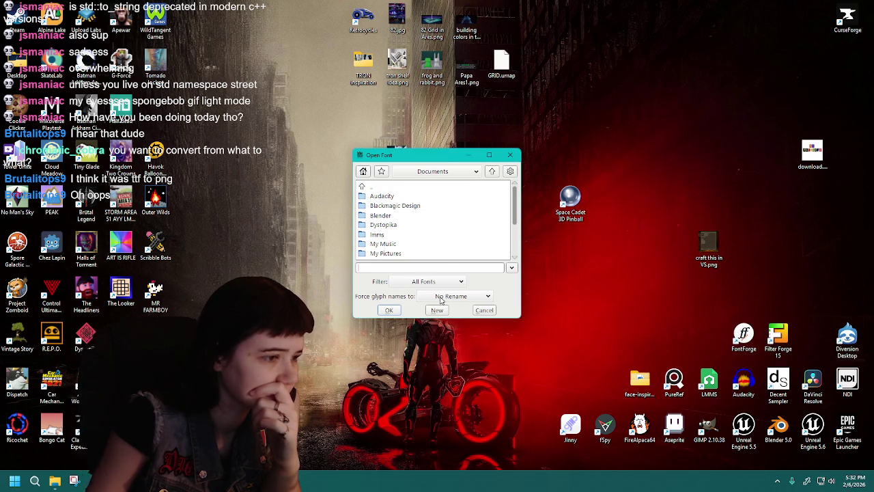
click(437, 309)
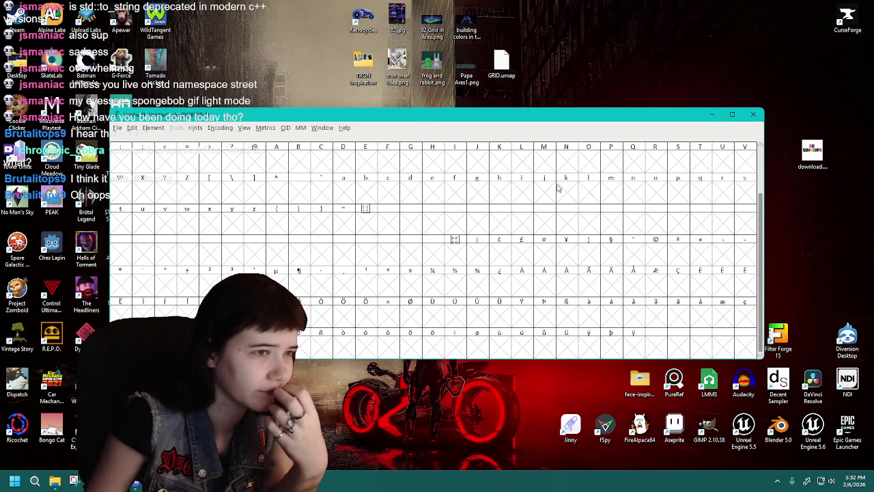
right_click(122, 167)
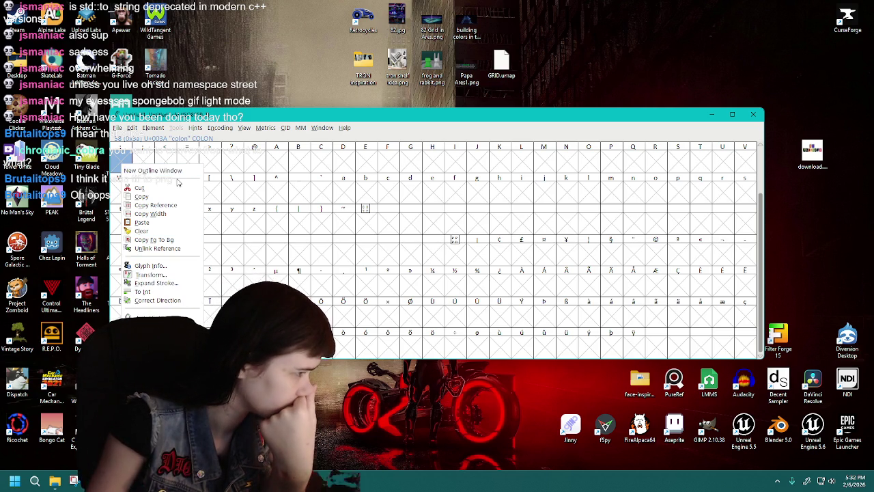
click(167, 171)
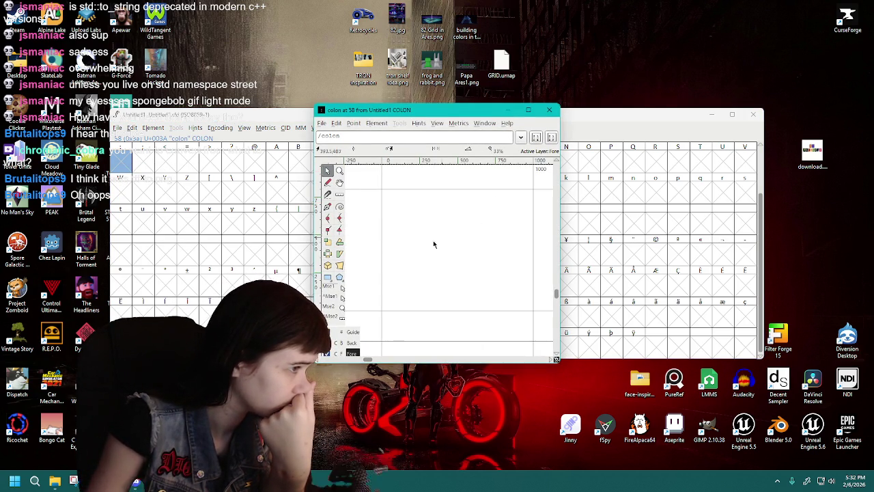
click(549, 110)
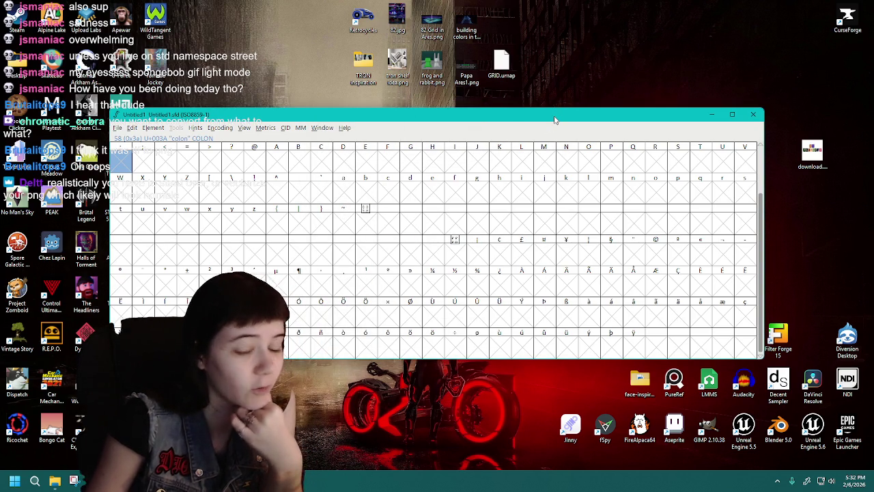
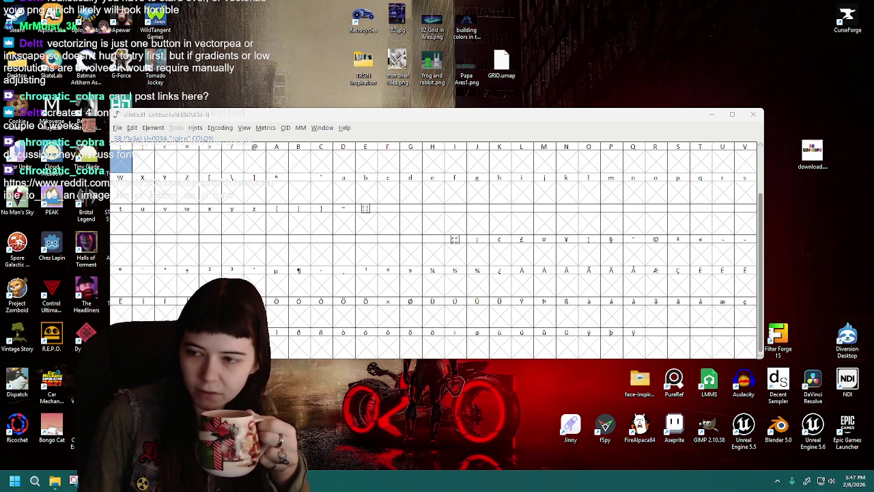
Open the Reddit thread on using an image of letters as a font and scroll through it
click(214, 195)
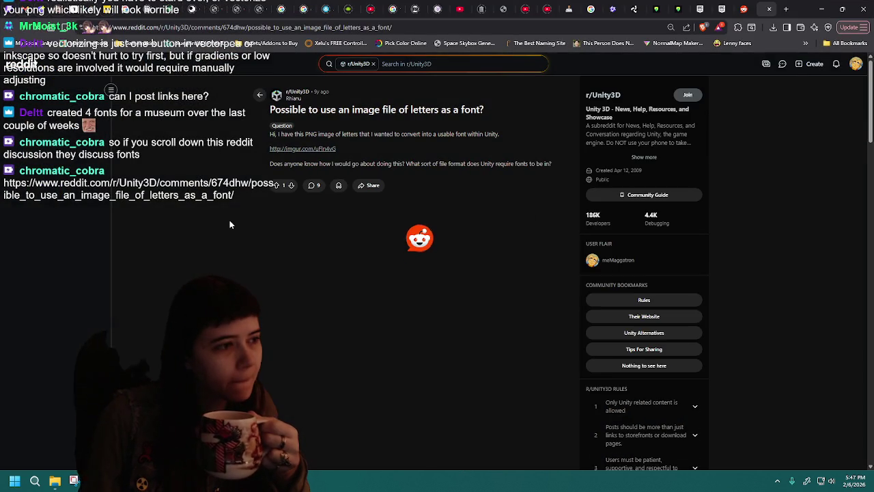
scroll(214, 194, down, 1)
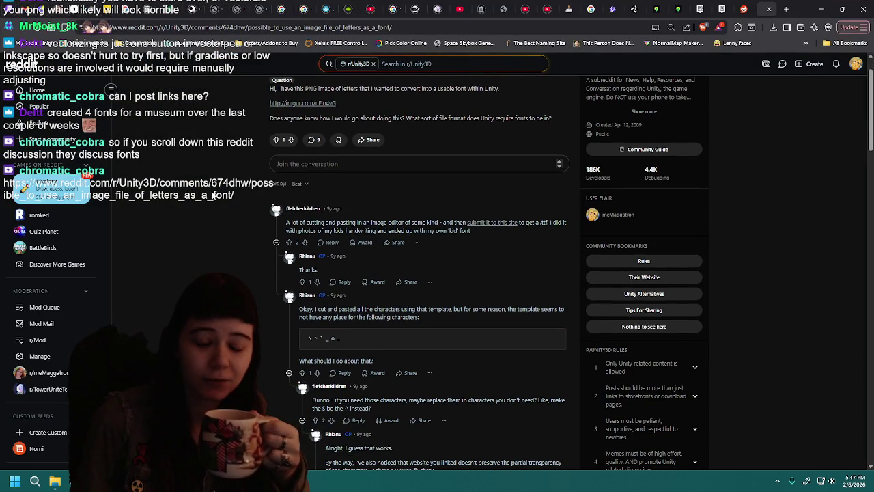
scroll(229, 208, down, 1)
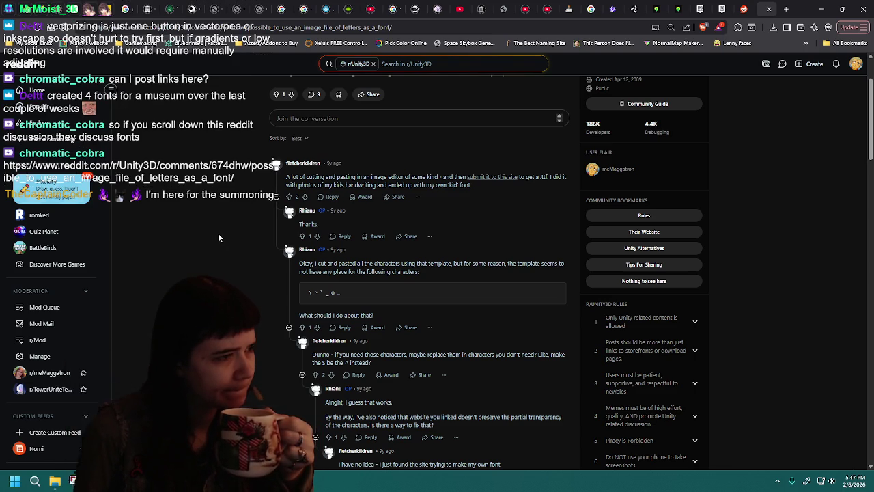
scroll(219, 237, down, 1)
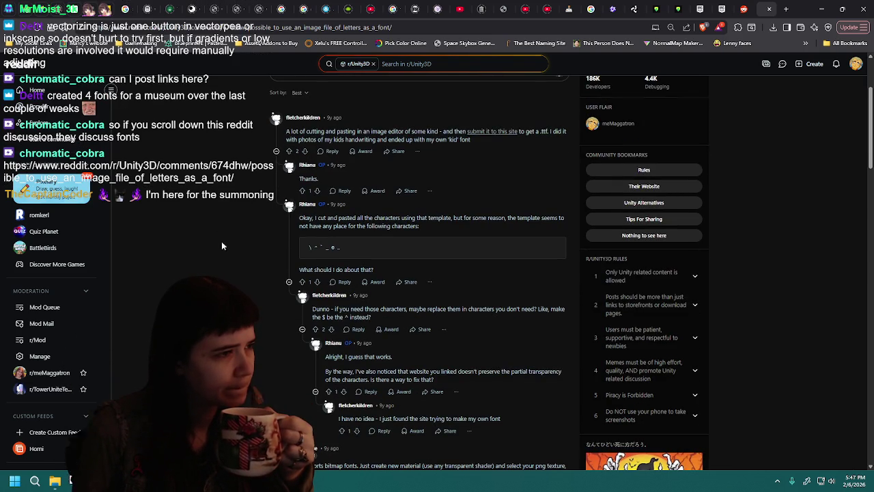
scroll(232, 232, up, 3)
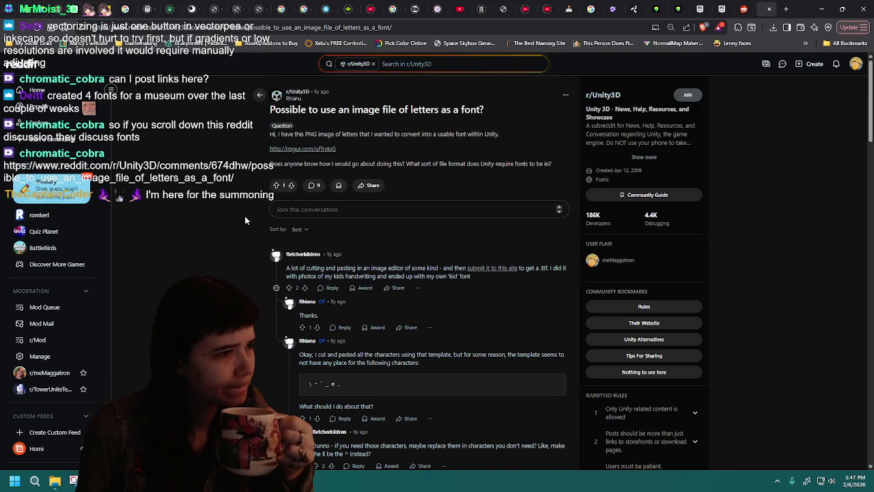
Open the post's imgur link twice in a new tab, finding it unavailable
middle_click(326, 156)
click(754, 9)
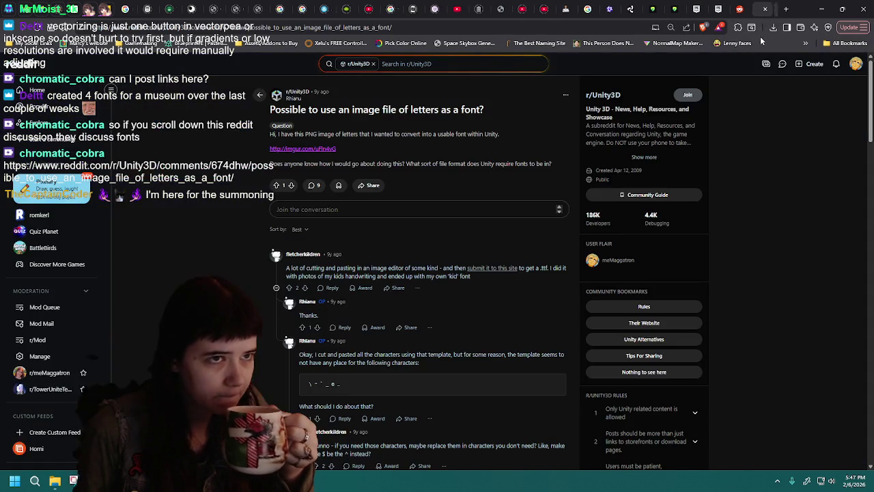
key(ctrl+w)
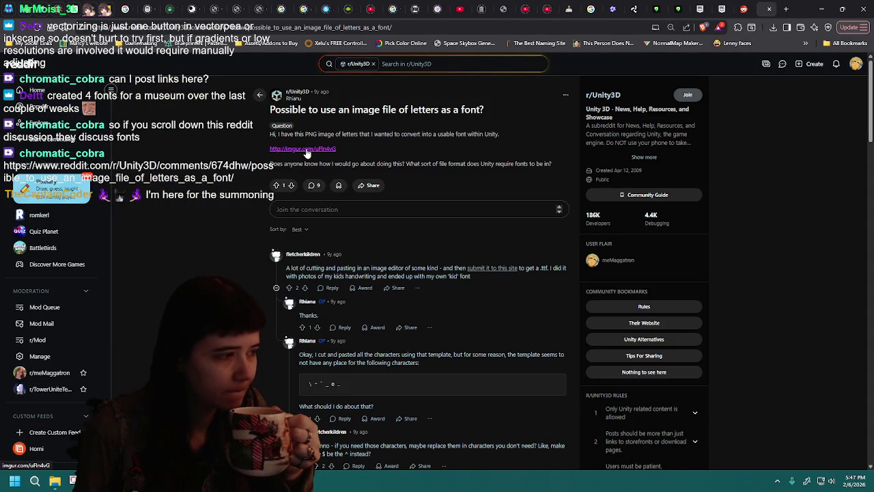
middle_click(306, 154)
click(771, 13)
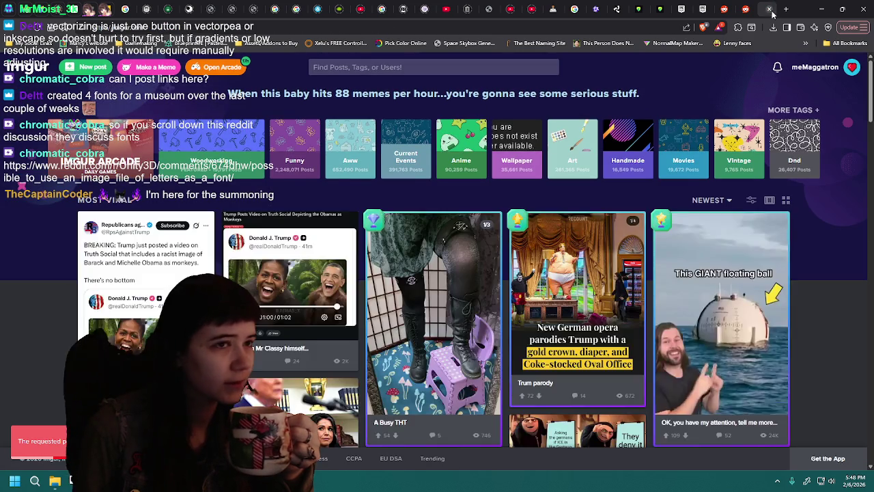
click(769, 9)
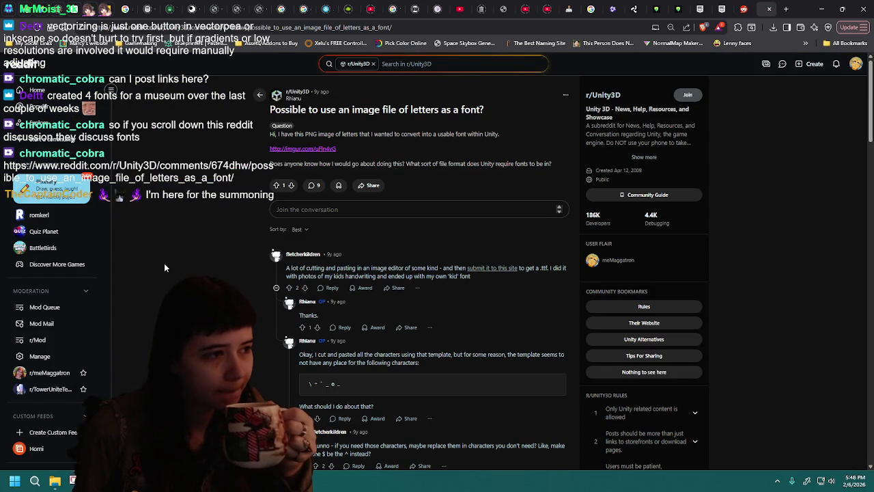
Scroll to CustomPhase's bitmap-font reply and open its habrastorage ASCII table link in a new tab
scroll(164, 268, down, 3)
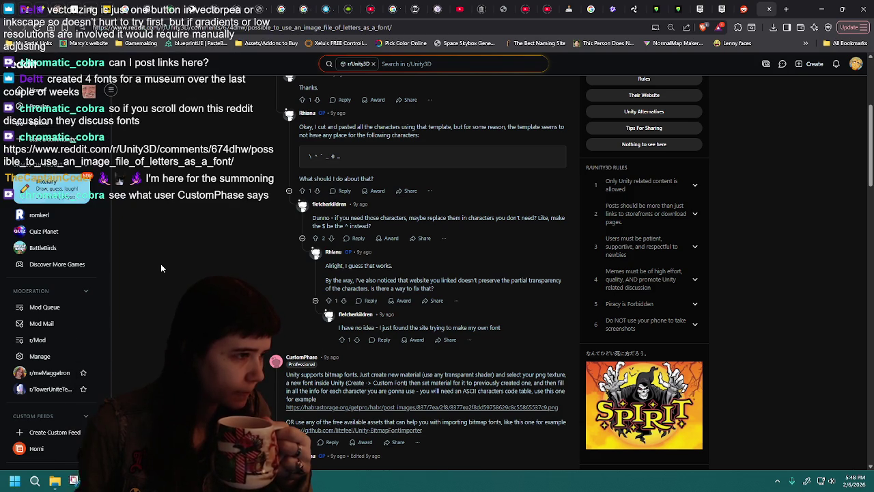
scroll(180, 265, down, 3)
scroll(180, 270, down, 1)
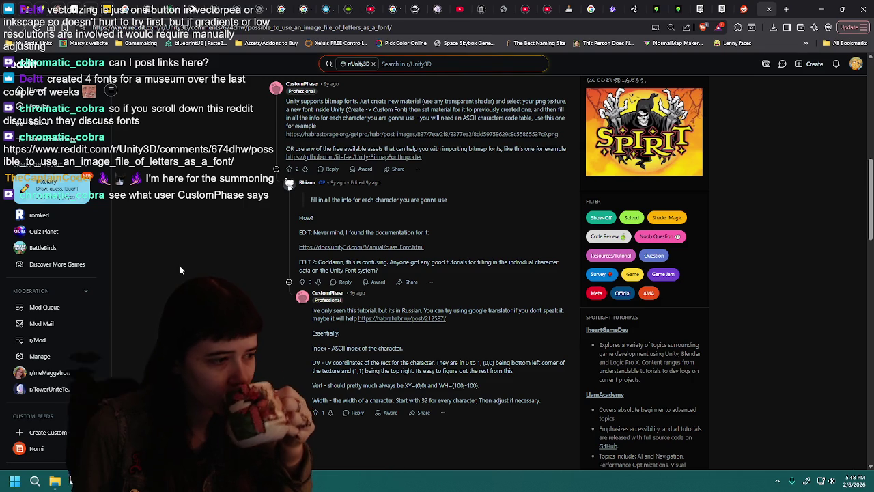
scroll(181, 271, down, 3)
scroll(180, 270, up, 3)
scroll(181, 270, up, 1)
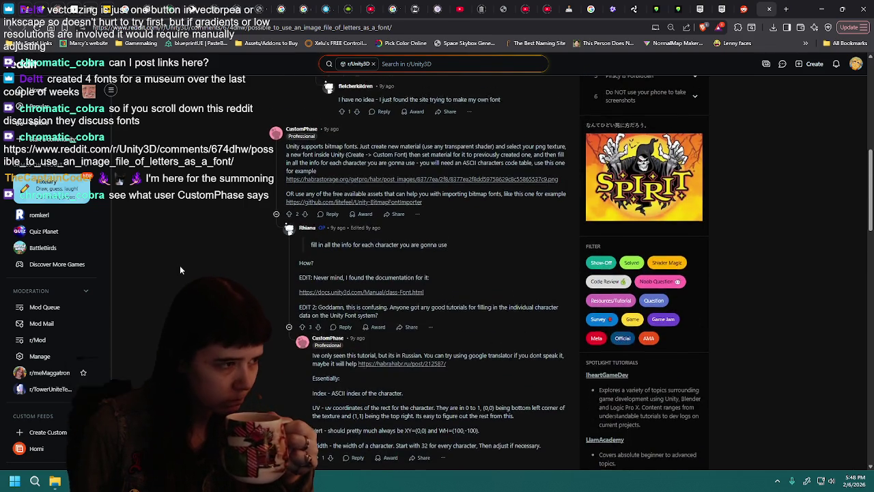
scroll(180, 270, down, 1)
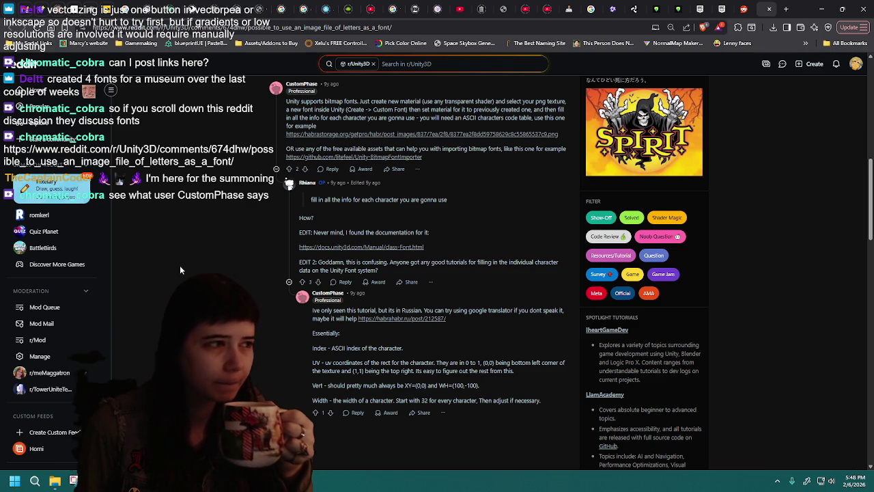
scroll(492, 259, up, 1)
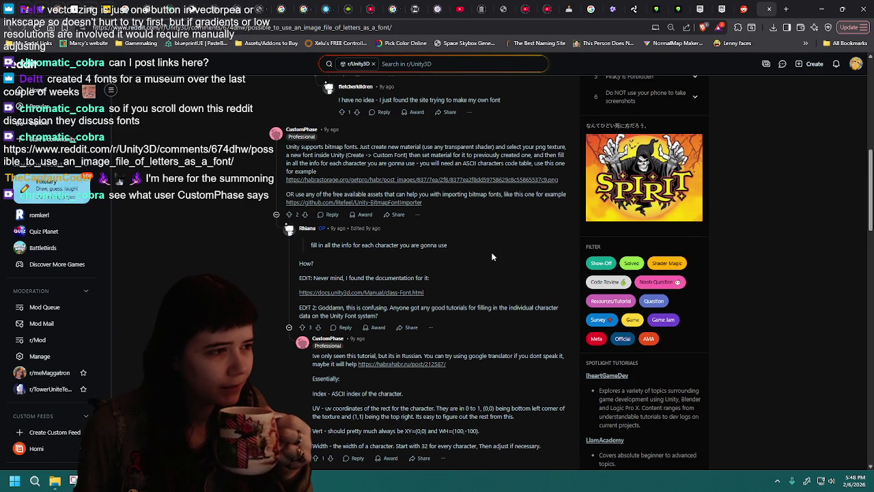
middle_click(424, 179)
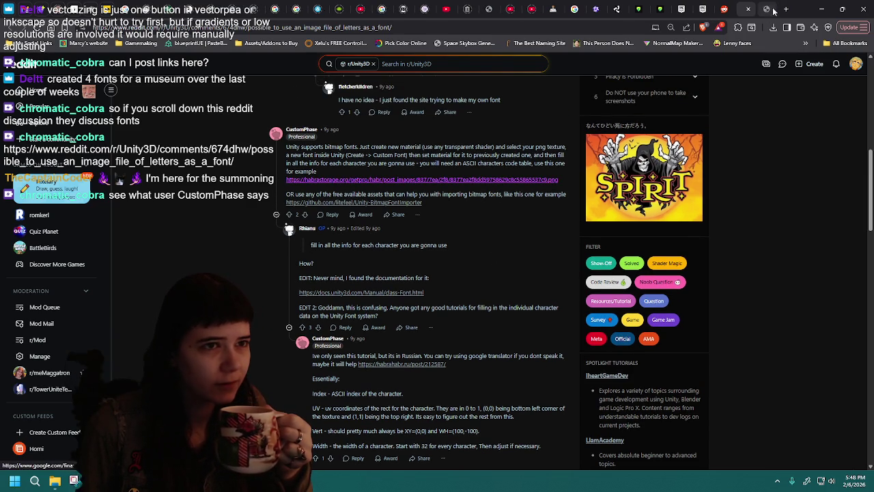
View the ASCII printable characters table image, close it, and reread CustomPhase's custom-font replies
click(765, 7)
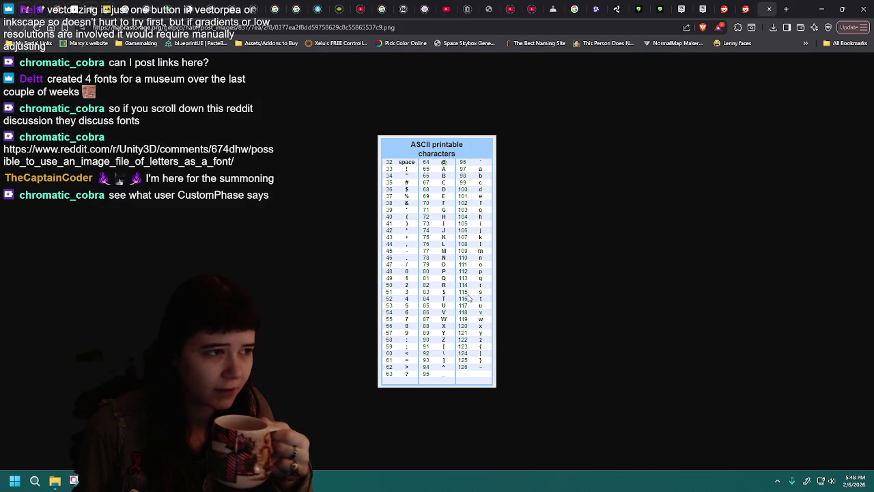
key(ctrl+w)
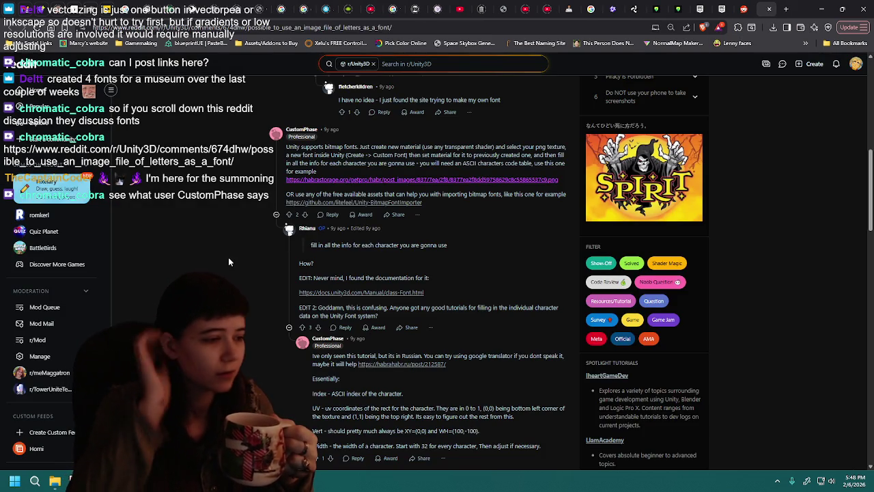
scroll(228, 258, down, 2)
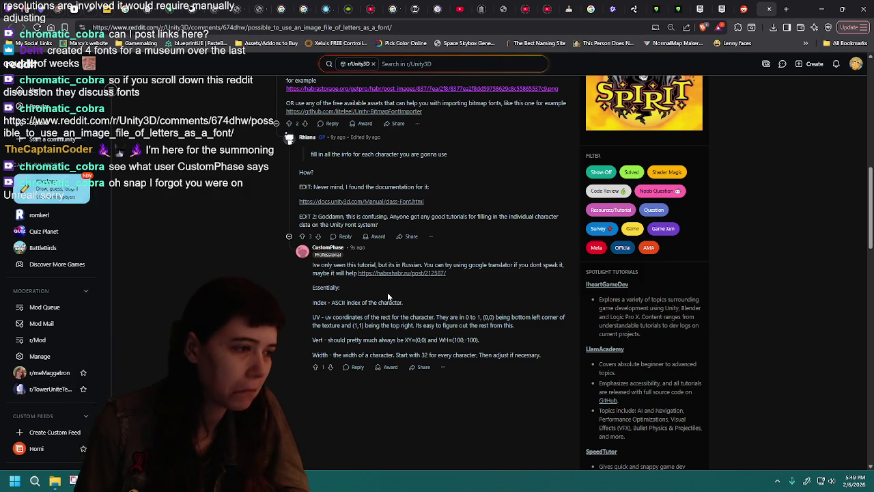
scroll(503, 298, up, 1)
scroll(503, 297, up, 1)
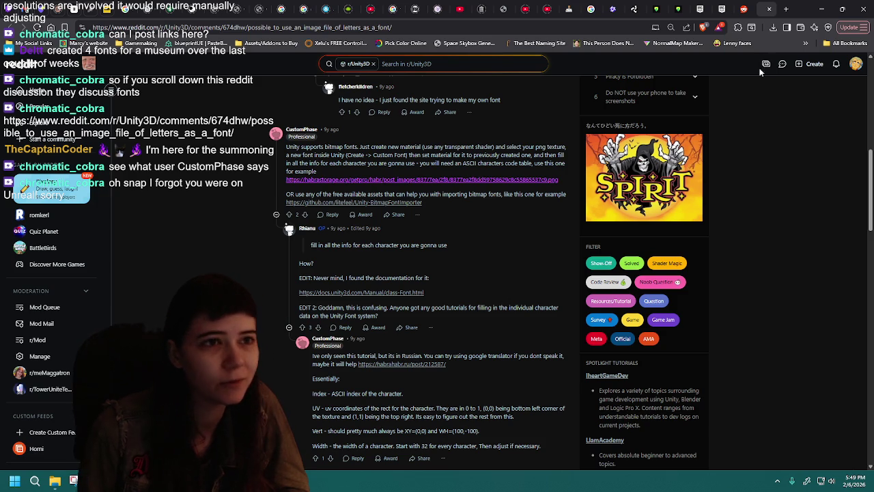
Close the r/Unity3D tab, view the r/gamedev png-to-ttf thread top, and minimize Brave
click(770, 10)
scroll(535, 234, up, 3)
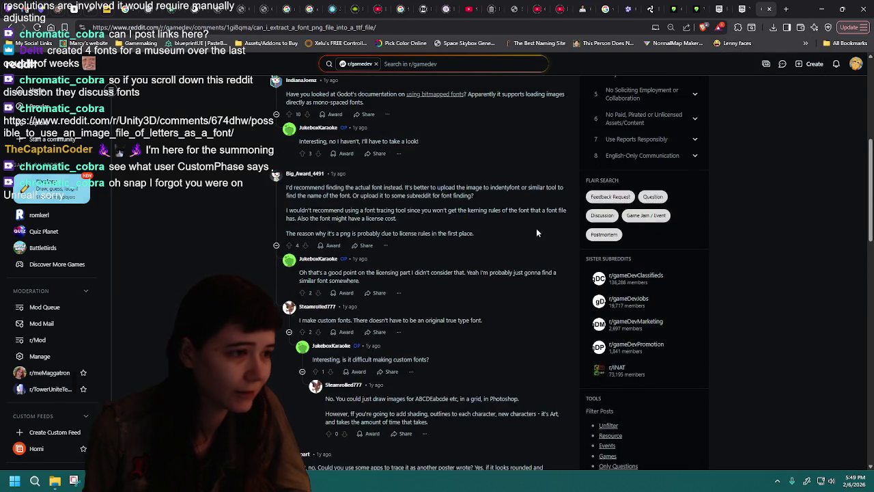
scroll(535, 233, up, 5)
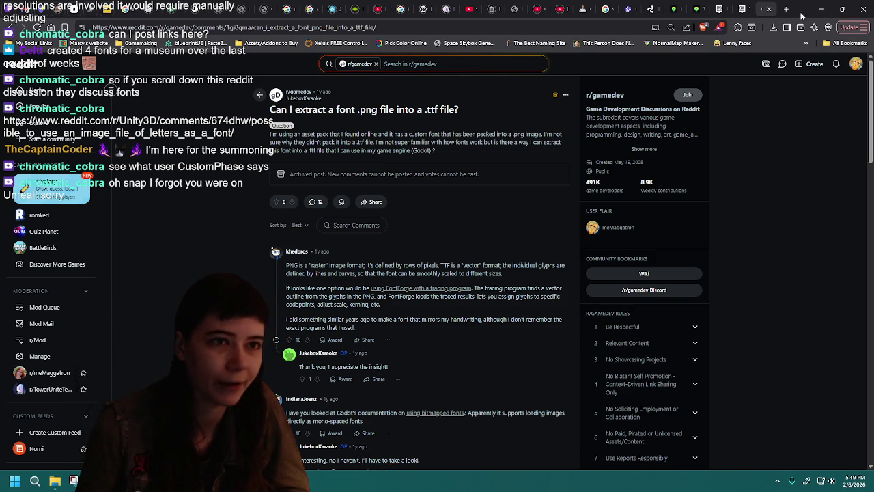
click(825, 5)
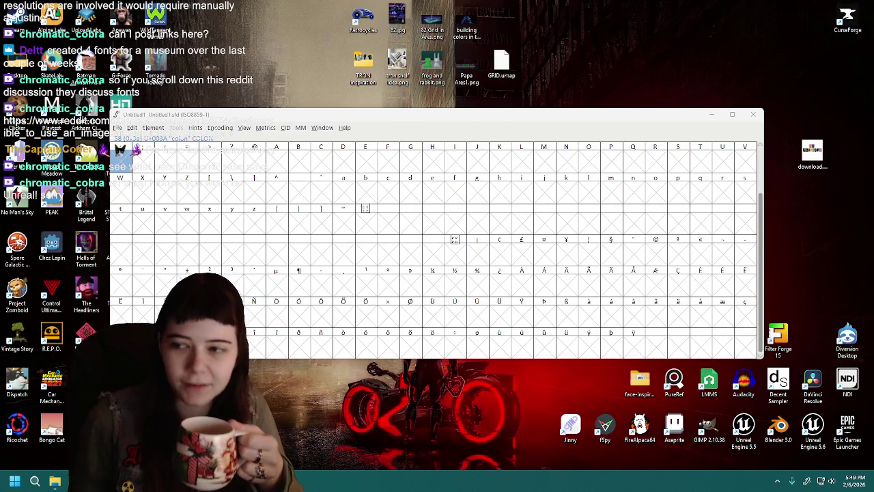
Glance at FontForge's View and Metrics menus, then open MaggaFont.png from the desktop
click(418, 121)
click(243, 128)
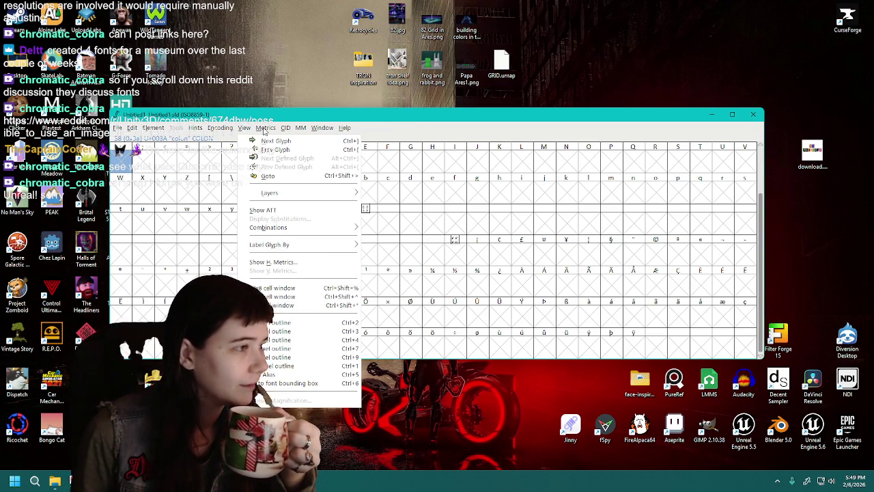
click(265, 131)
click(224, 125)
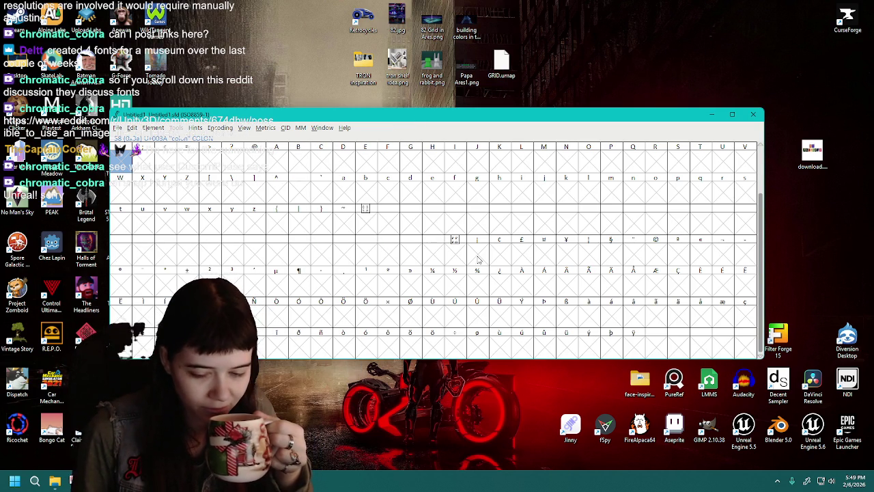
click(86, 372)
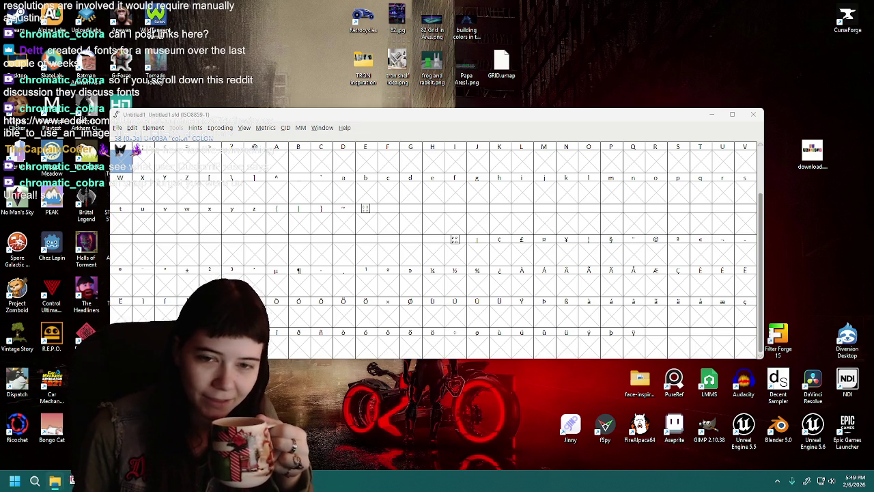
key(Return)
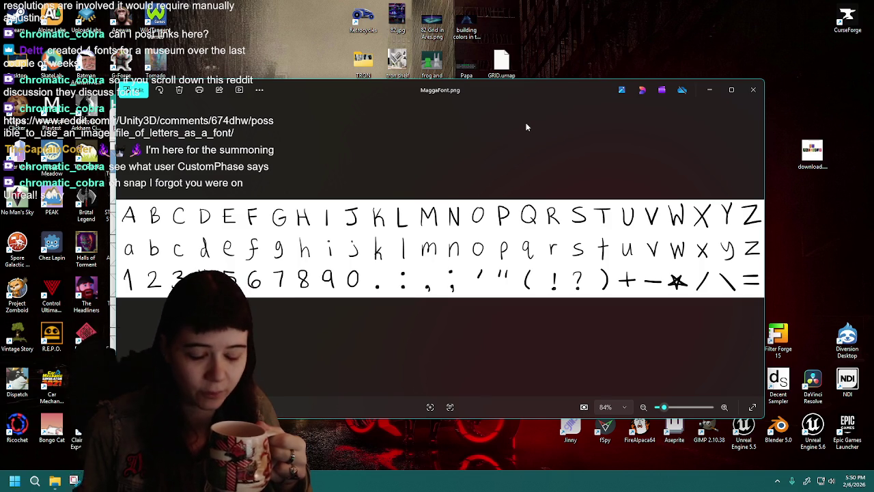
Nudge the Photos window slightly, then close the MaggaFont.png image
drag(586, 91, 582, 97)
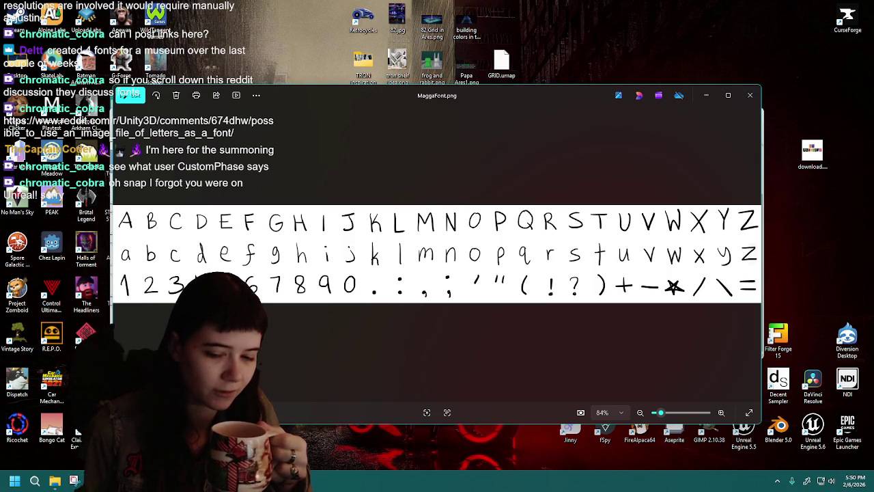
click(749, 95)
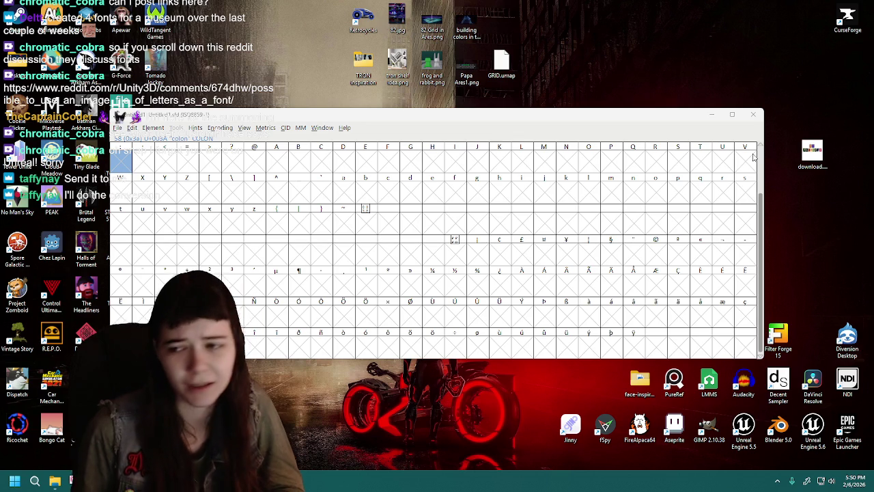
mouse_move(444, 266)
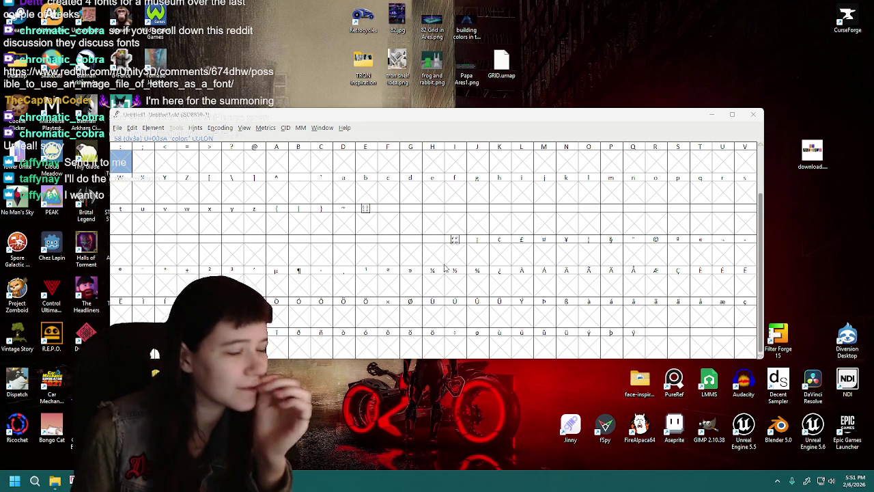
Inspect glyph slots in the Latin-1 area and the colon slot of Untitled1
click(392, 202)
click(383, 227)
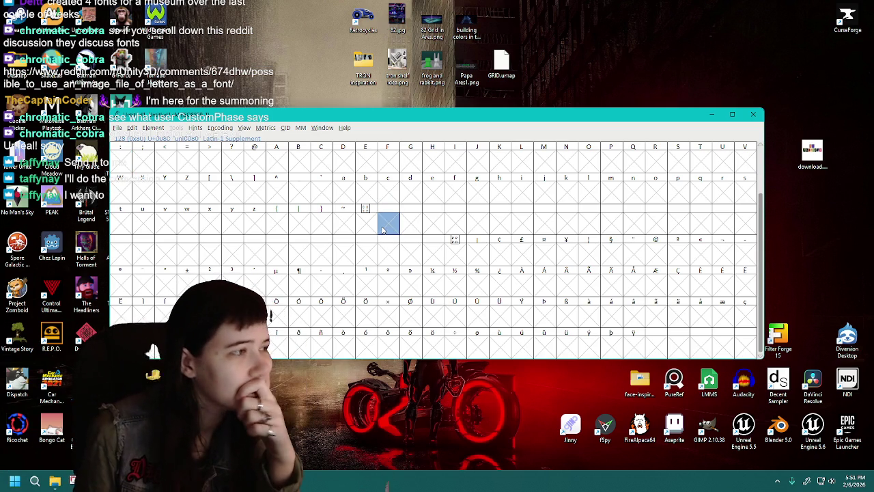
click(129, 166)
click(140, 165)
scroll(140, 171, up, 2)
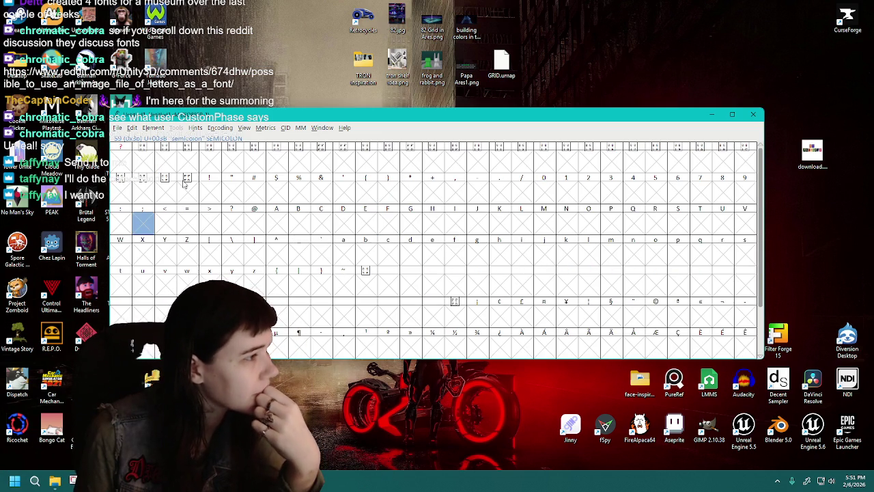
Select glyph slots 1 through 4 at the start of the FontForge grid
click(143, 163)
click(171, 166)
click(153, 166)
click(167, 166)
click(209, 166)
click(183, 165)
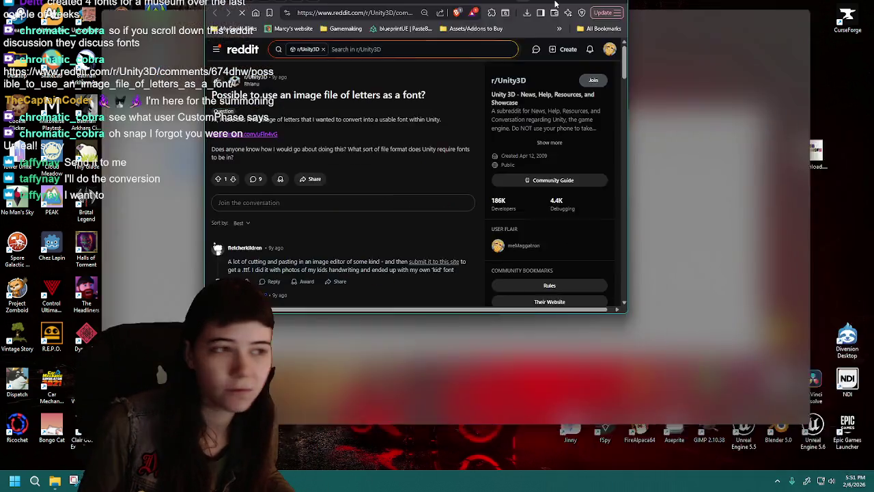
scroll(289, 93, down, 5)
scroll(289, 93, down, 5)
scroll(289, 94, up, 2)
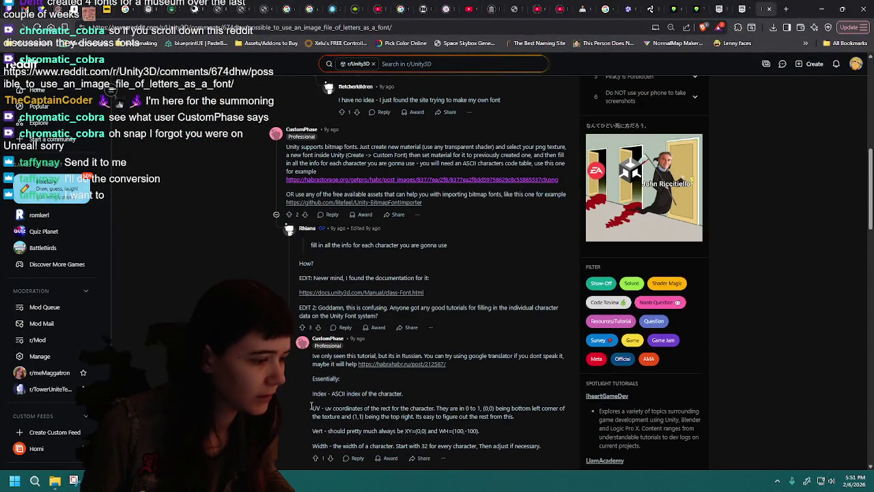
Reselect glyph 1, then reopen the ASCII characters chart linked in the Reddit comment
key(alt+Tab)
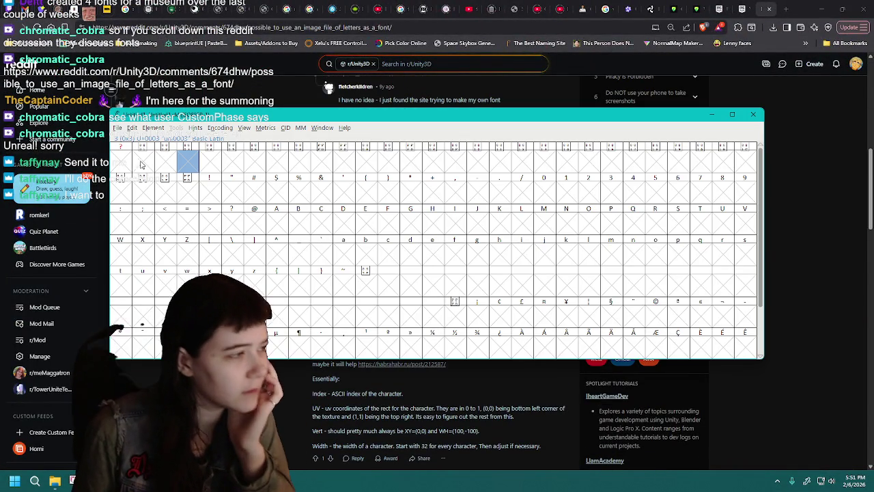
click(145, 164)
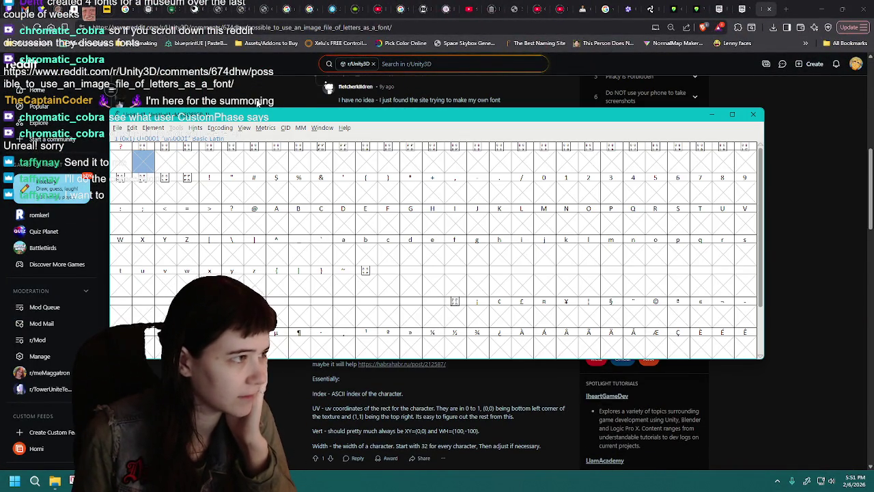
key(alt+Tab)
click(396, 181)
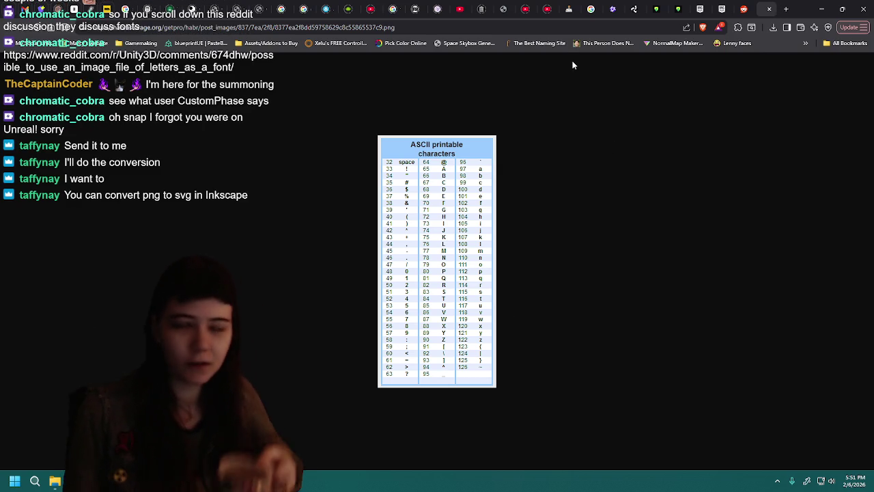
Google 'convert image to font characters' and glance at Wikipedia's list of Unicode characters
click(786, 10)
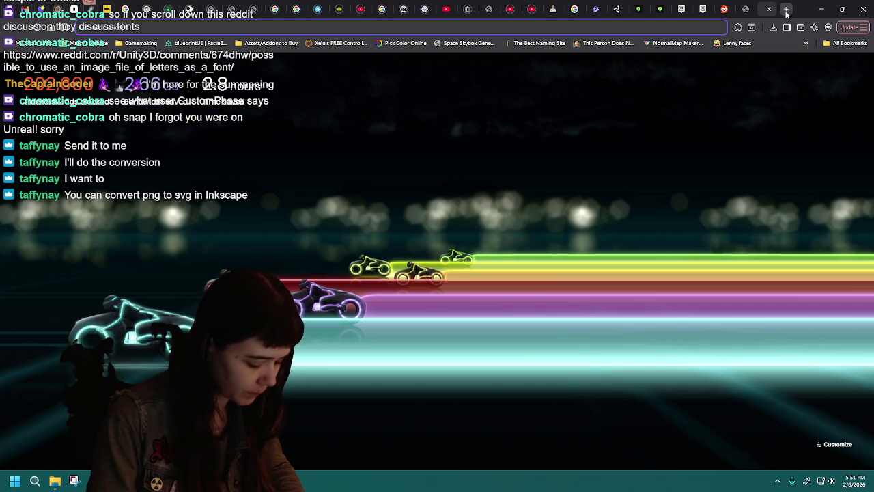
text(convert image to font characters)
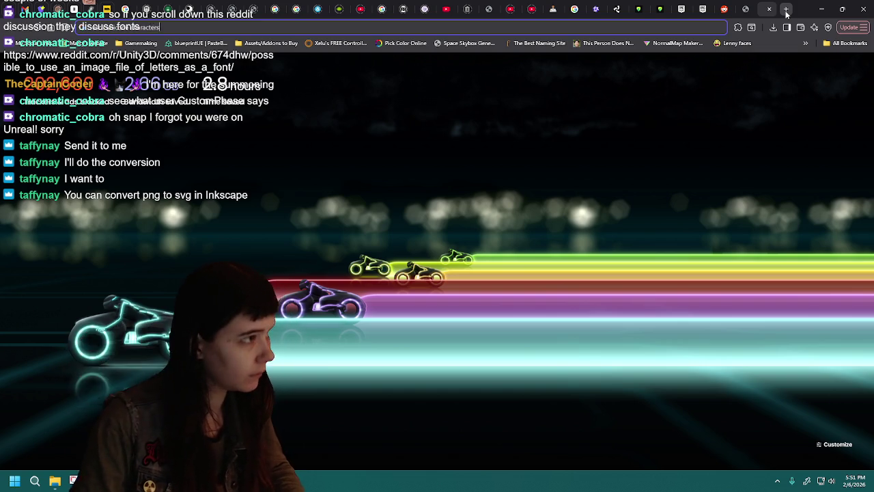
key(Return)
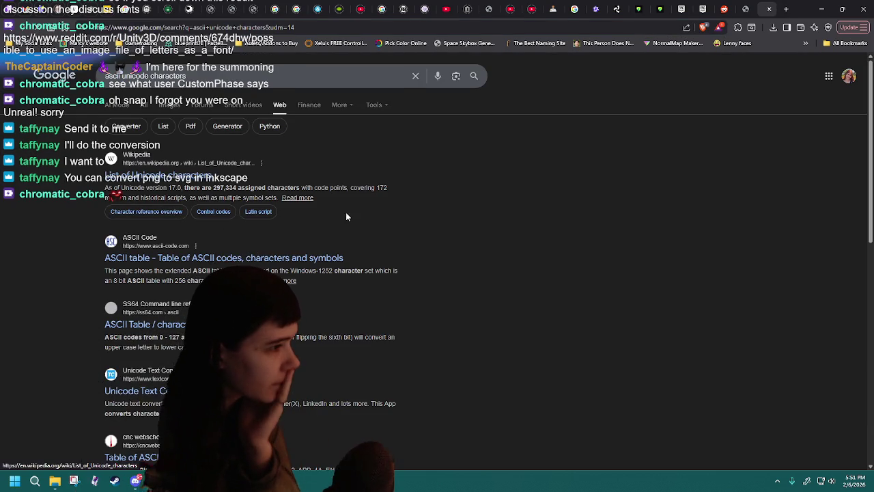
click(276, 205)
scroll(403, 234, down, 1)
scroll(403, 233, up, 2)
key(alt+Left)
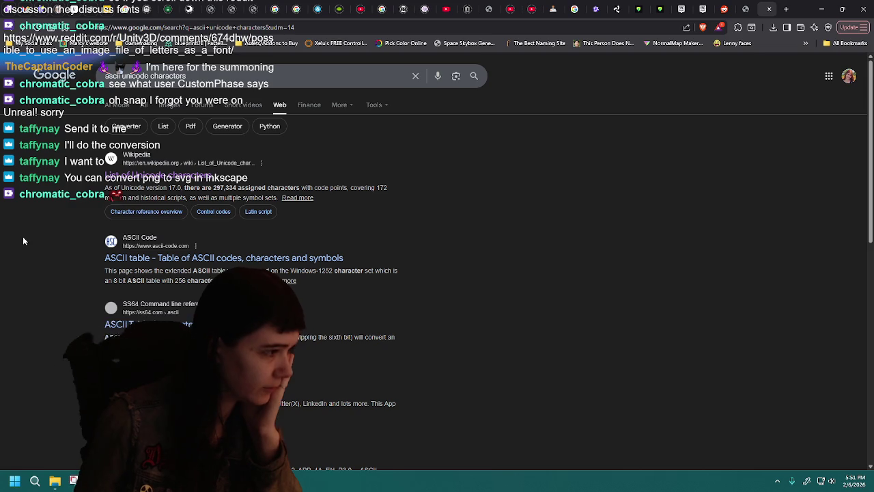
Open ascii-code.com's Windows-1252 ASCII Table result and scroll through it
click(218, 258)
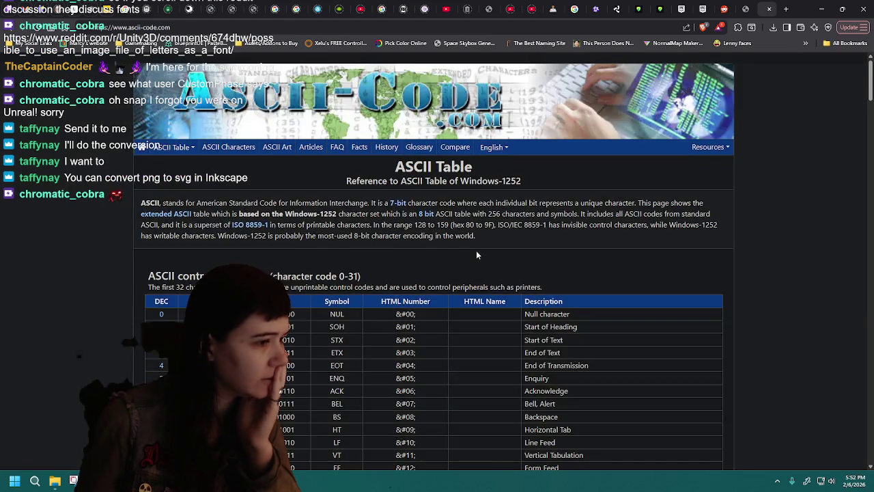
scroll(476, 255, down, 3)
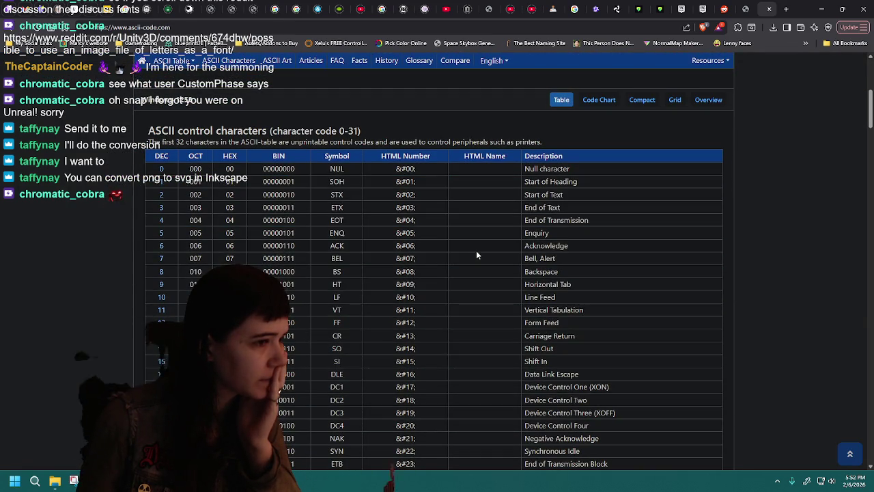
scroll(437, 307, down, 3)
scroll(409, 341, up, 2)
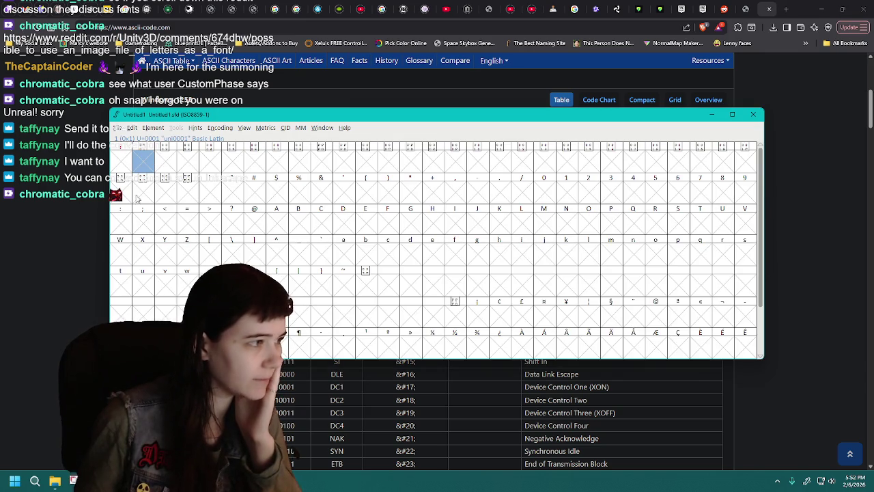
click(188, 193)
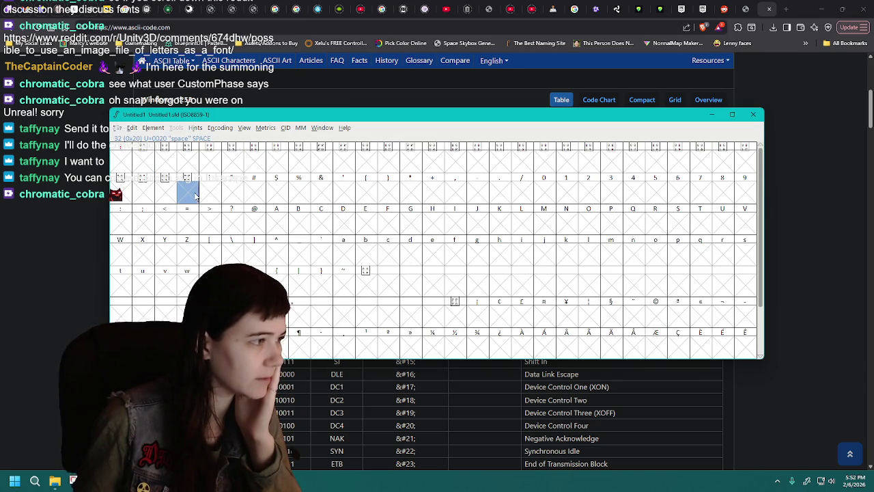
Move the FontForge window lower, select the ! glyph slot, and return to the ASCII table
mouse_move(440, 118)
mouse_down()
mouse_move(434, 471)
mouse_move(437, 151)
mouse_up()
click(209, 230)
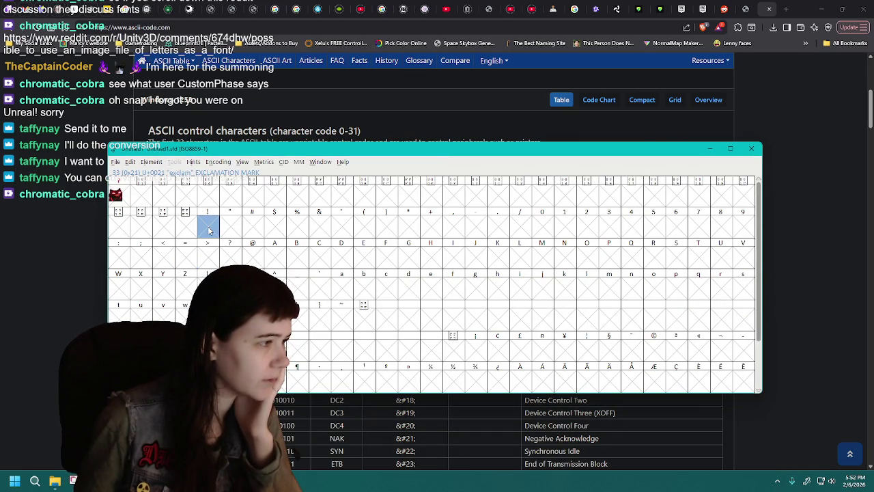
click(776, 220)
Compare the ascii-code.com and ss64.com ASCII tables, then return to the printable characters chart
scroll(778, 204, down, 3)
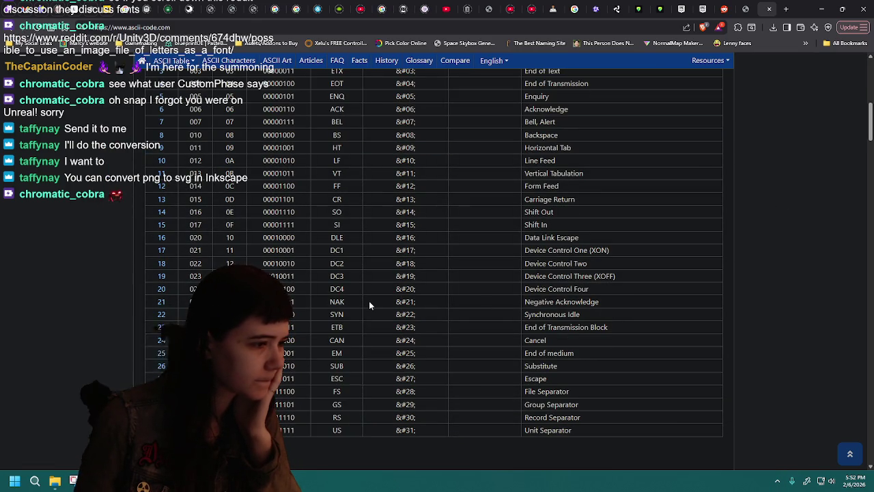
scroll(369, 301, up, 1)
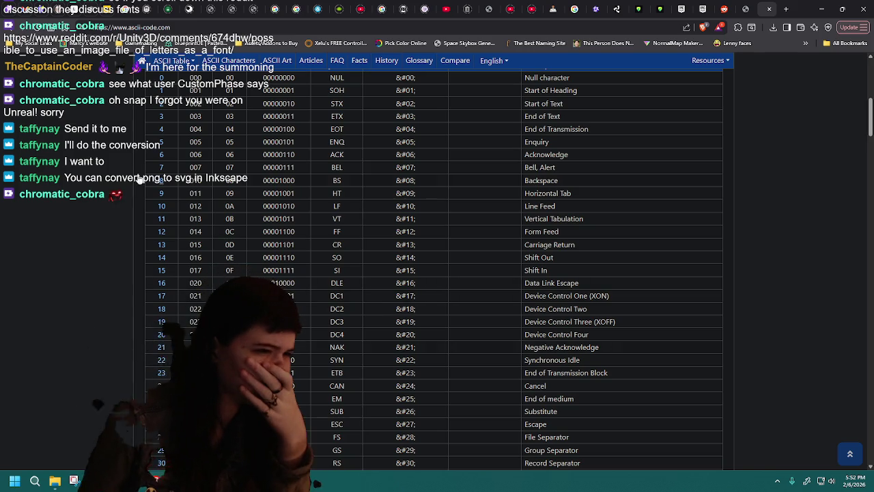
scroll(369, 301, up, 3)
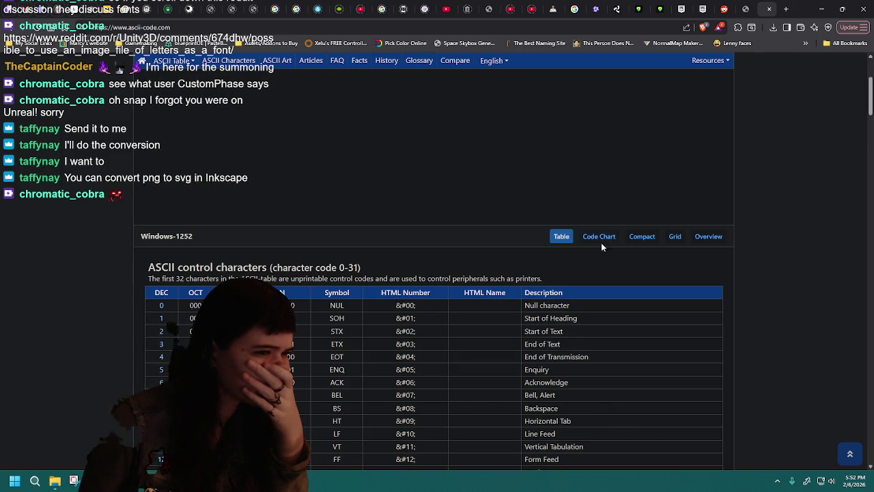
click(9, 29)
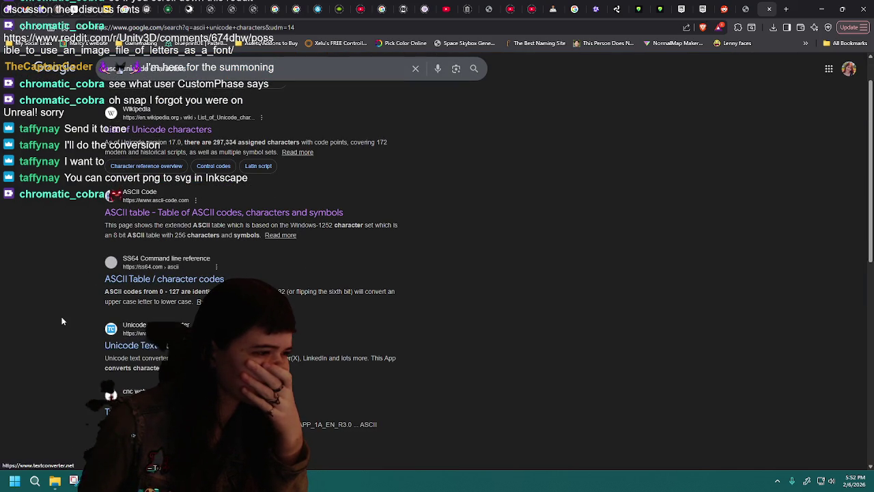
click(135, 277)
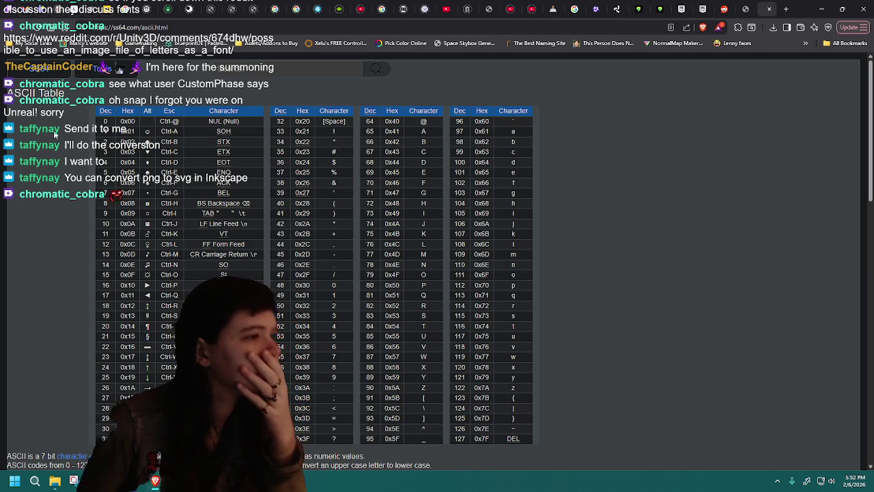
click(22, 30)
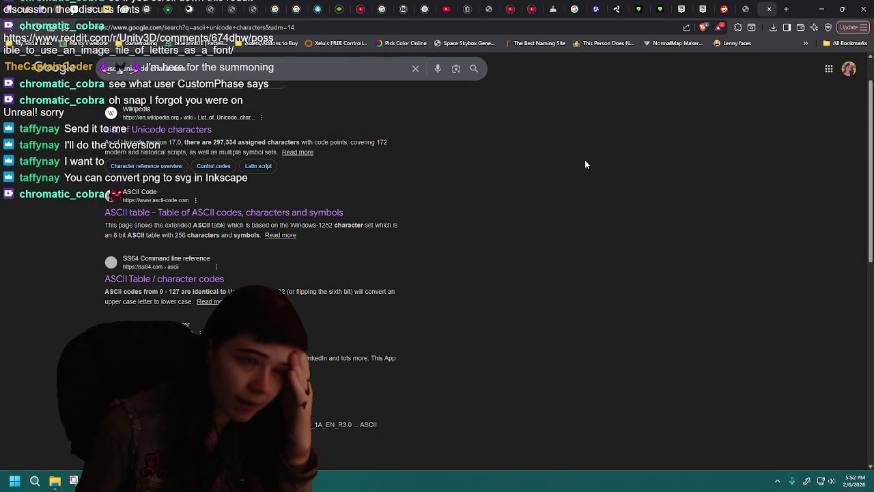
key(ctrl+shift+Tab)
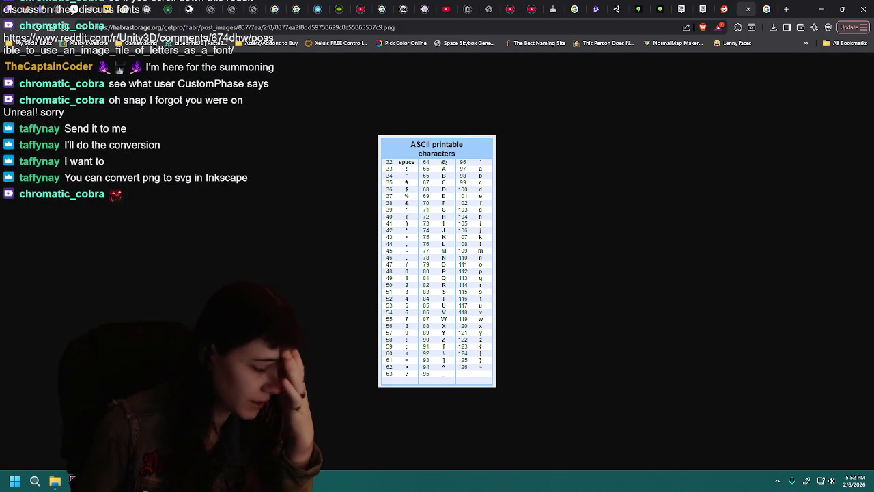
key(alt+Tab)
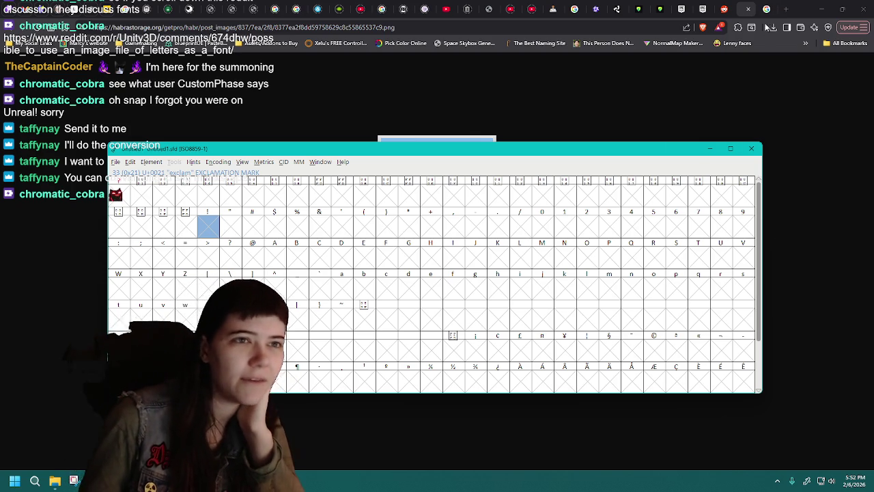
click(743, 6)
Close the ASCII chart and Google tabs, minimize Brave, and close the untitled FontForge font
click(746, 9)
click(729, 9)
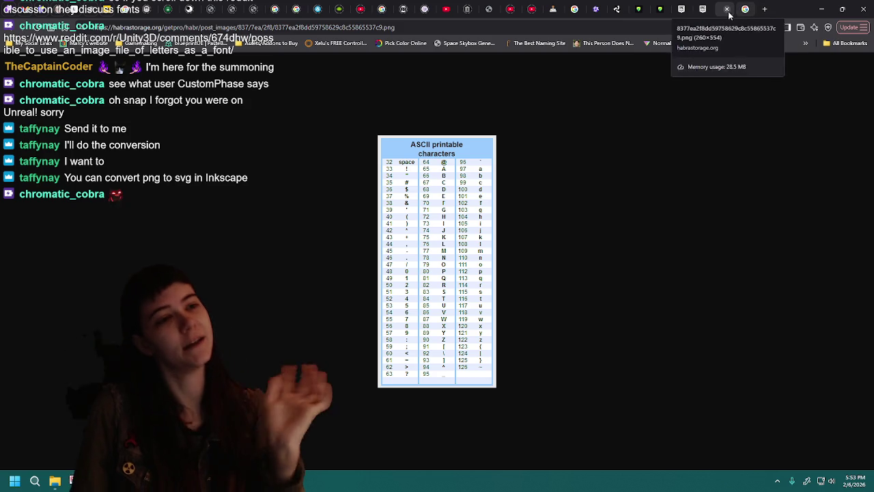
click(728, 12)
click(728, 12)
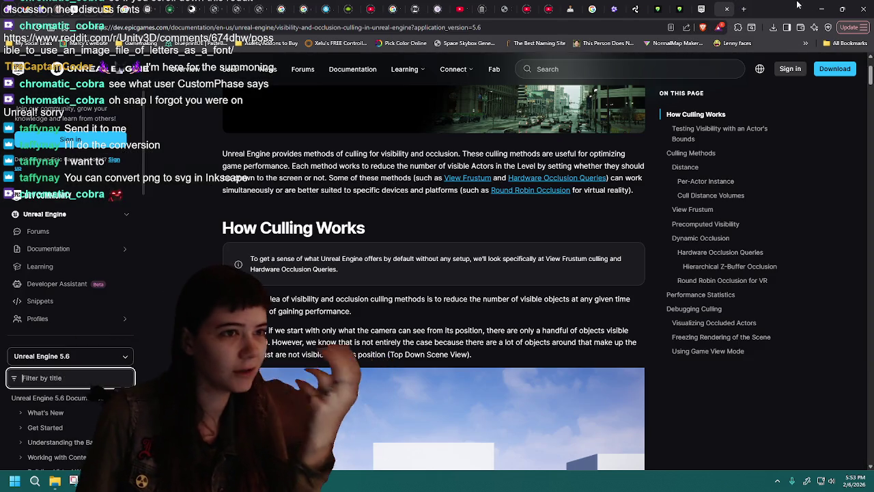
click(824, 9)
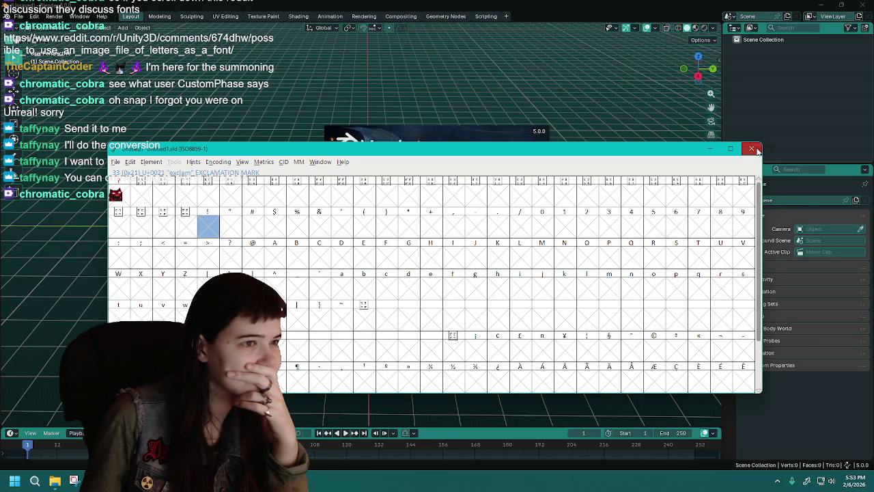
click(754, 150)
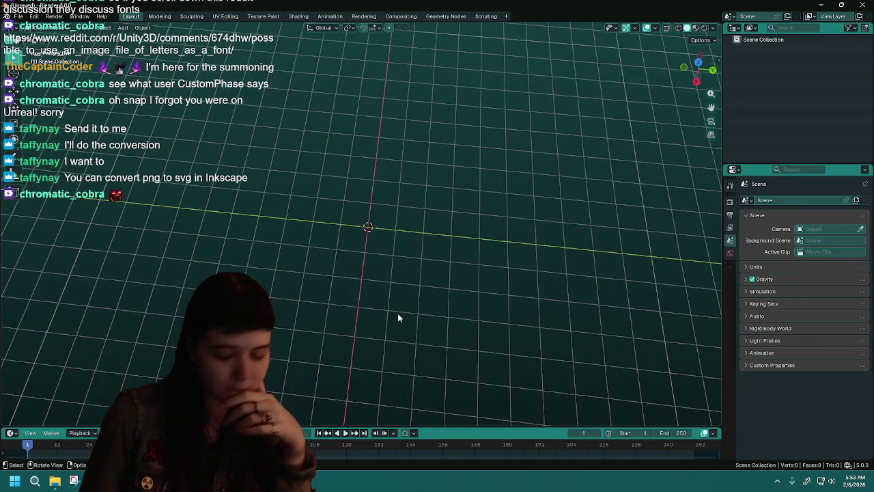
In top ortho view, drop the handwritten letter-sheet PNG into the viewport as an image empty
key(KP_7)
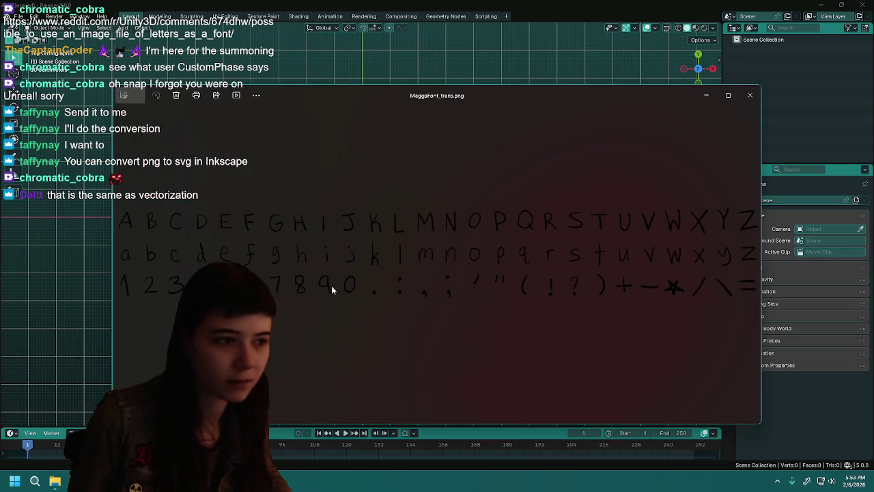
click(747, 94)
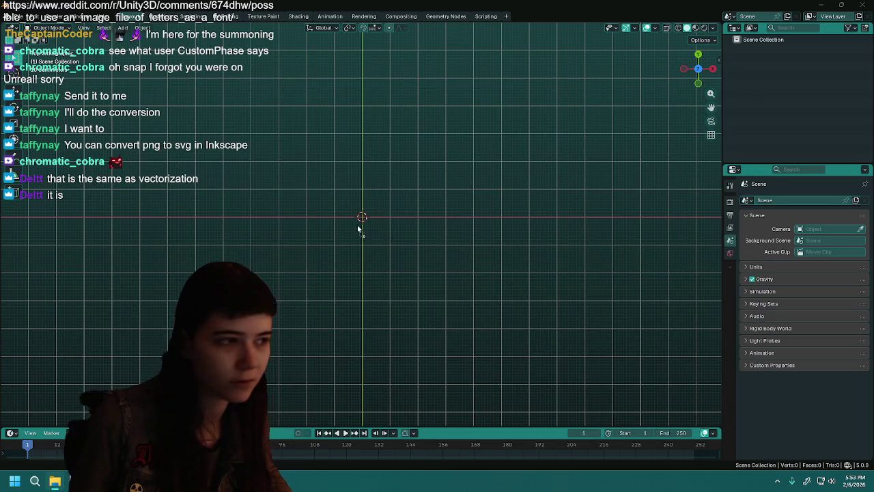
drag(362, 228, 369, 225)
scroll(437, 210, down, 5)
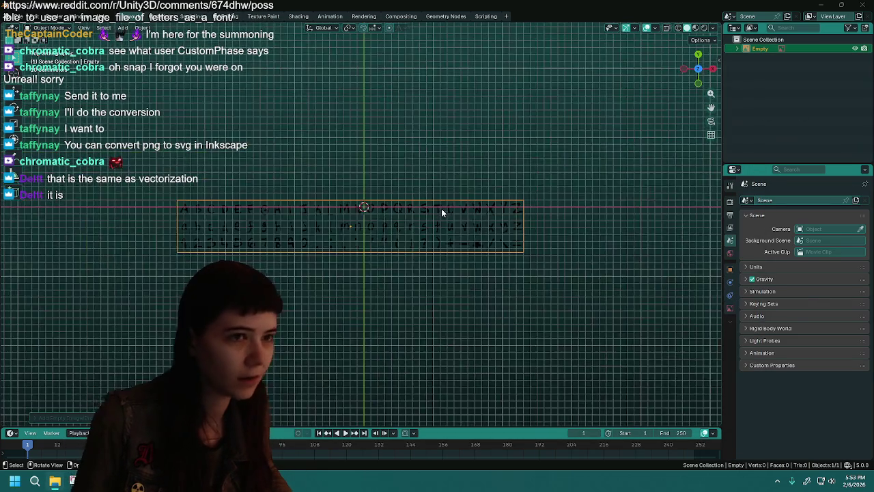
scroll(497, 175, down, 3)
scroll(478, 191, up, 5)
scroll(500, 170, up, 1)
scroll(500, 170, down, 2)
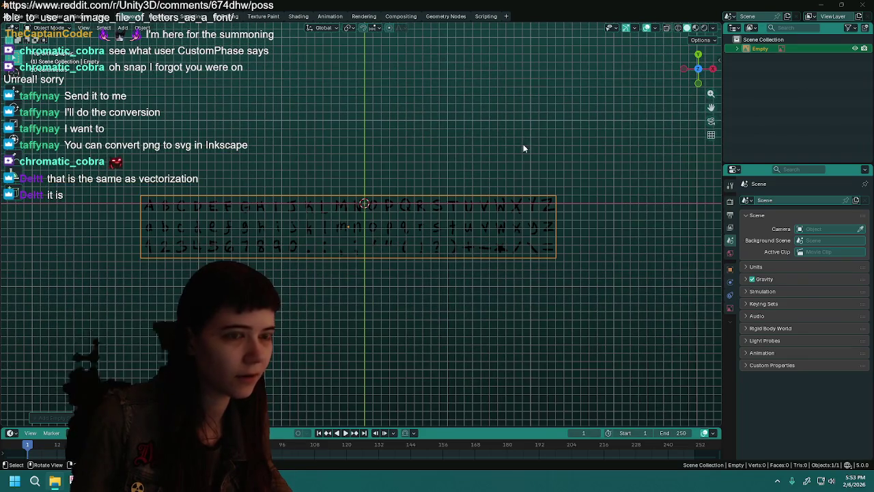
Reset the image empty's location to 0 m on every axis at the world origin
click(730, 269)
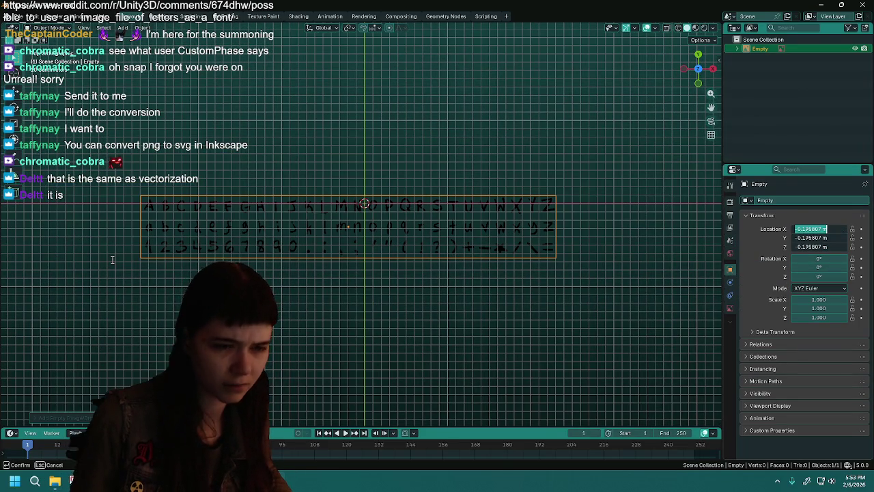
text(0)
key(BackSpace)
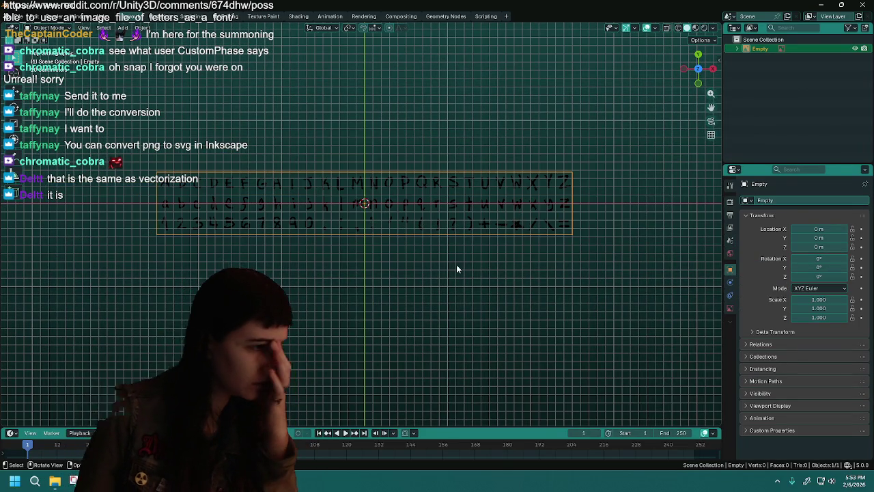
click(646, 29)
click(647, 29)
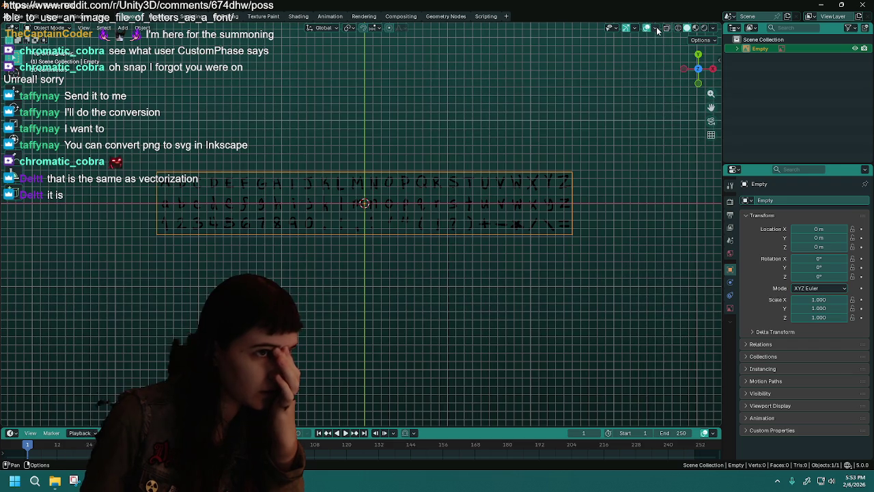
right_click(338, 235)
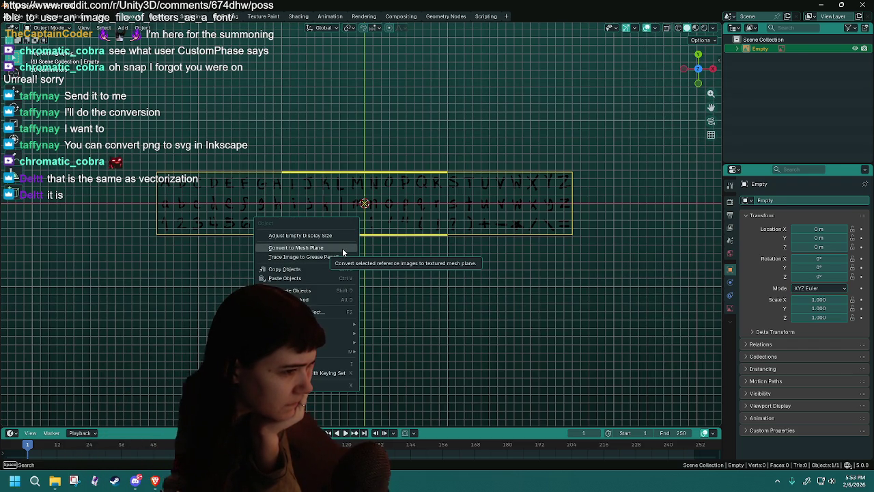
Cancel the mesh-plane conversion, check MaggaFont_trans.png's empty settings, then switch to the browser
click(342, 248)
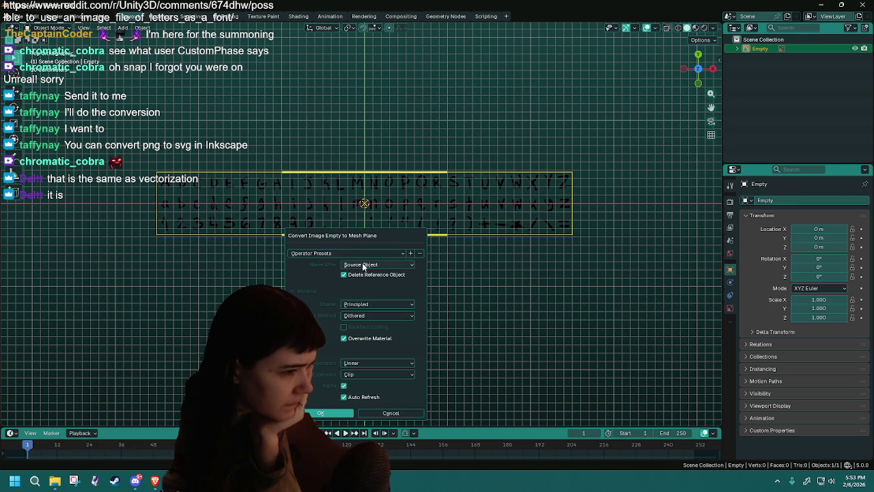
click(393, 414)
right_click(390, 208)
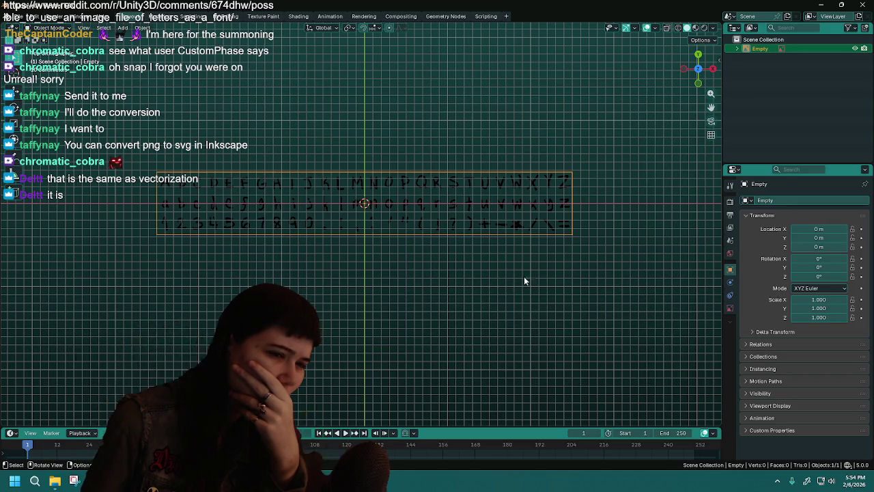
click(729, 308)
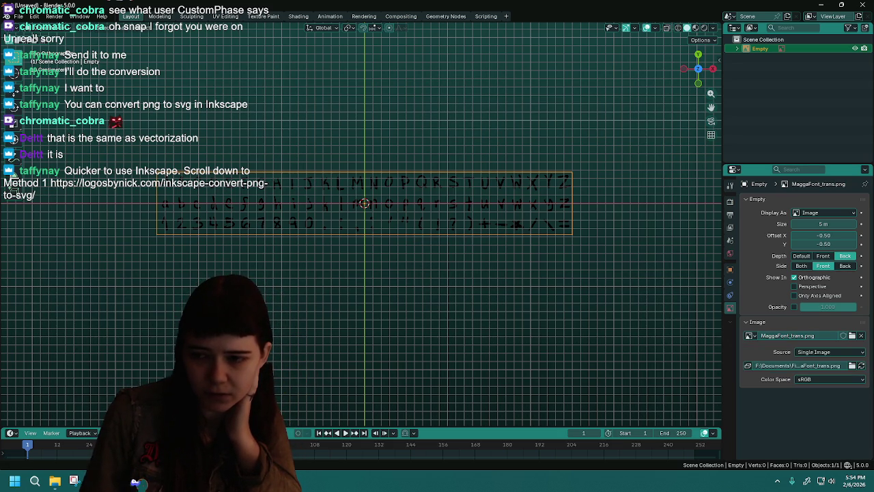
key(alt+Tab)
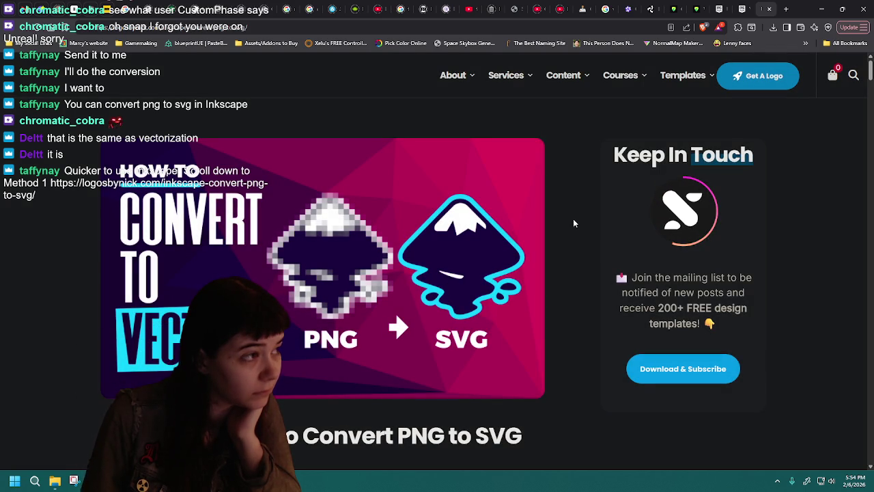
Dismiss the 'Get 200+ Free Templates' popup on the tutorial page
scroll(574, 223, down, 3)
scroll(574, 223, up, 1)
scroll(573, 224, down, 2)
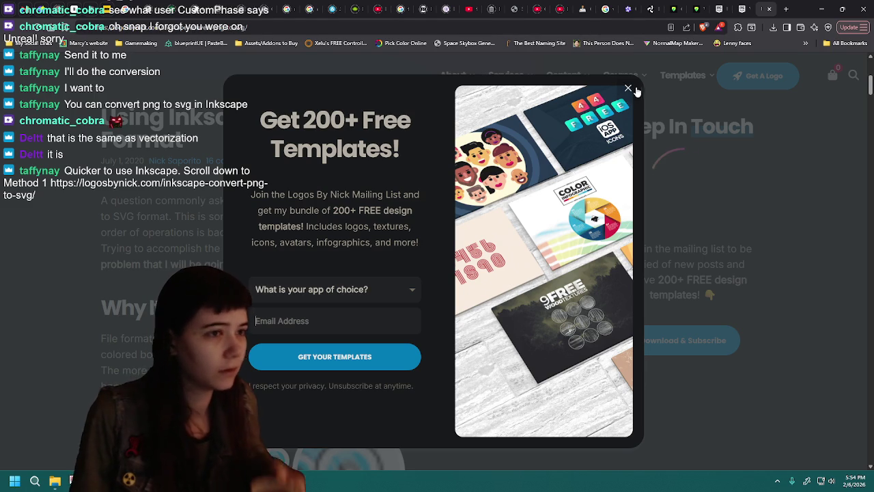
click(628, 88)
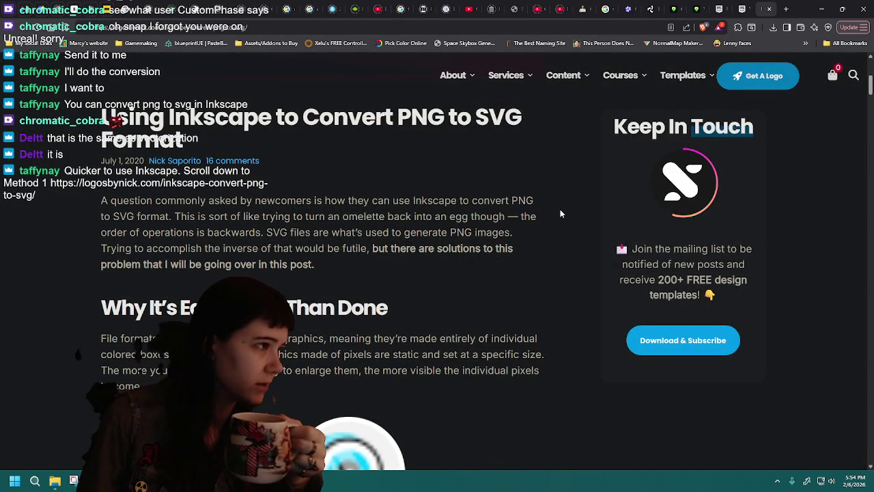
Scroll down the PNG-to-SVG article to the 'Method 1: Auto-Tracing' section
scroll(560, 214, down, 2)
scroll(560, 214, up, 1)
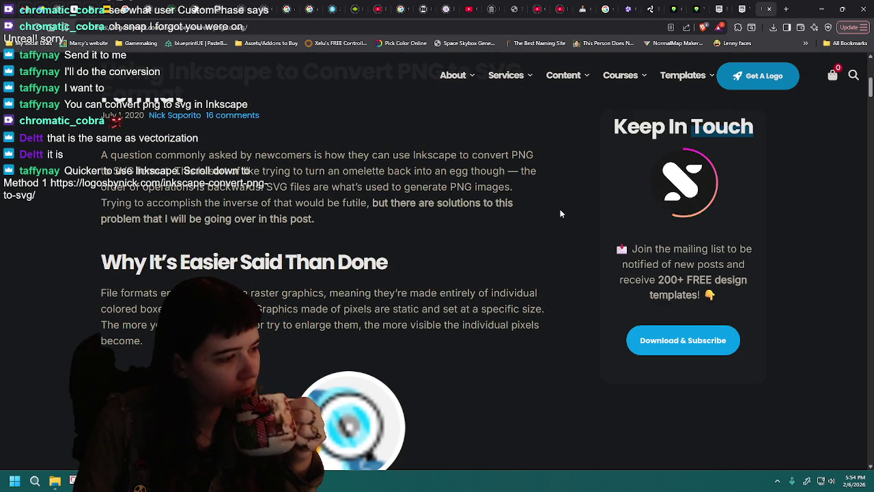
scroll(559, 217, down, 2)
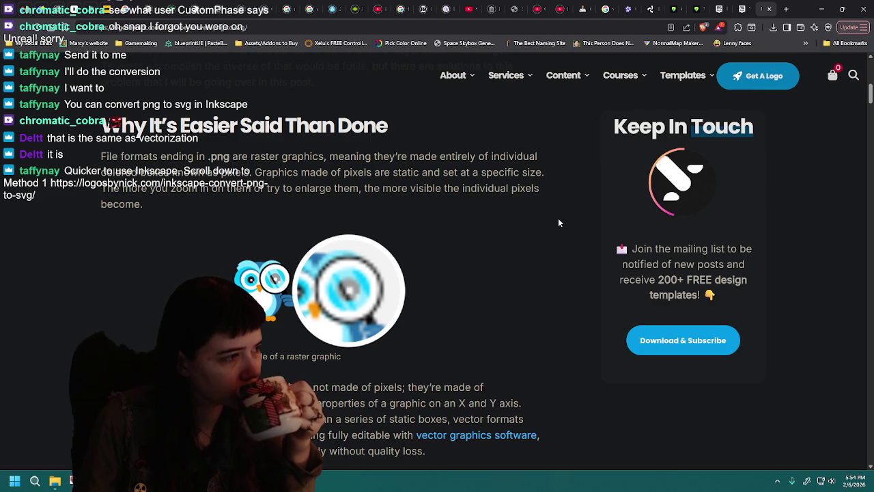
scroll(557, 222, down, 3)
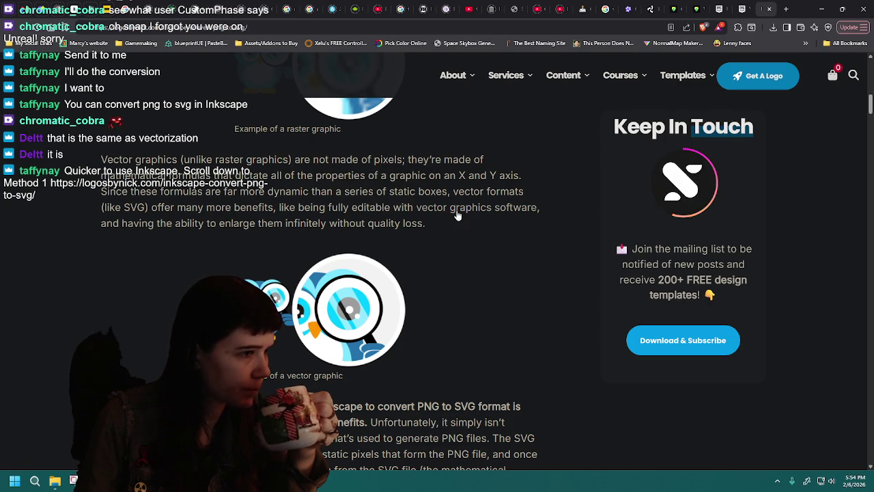
scroll(79, 295, down, 1)
scroll(79, 295, up, 4)
scroll(79, 297, down, 3)
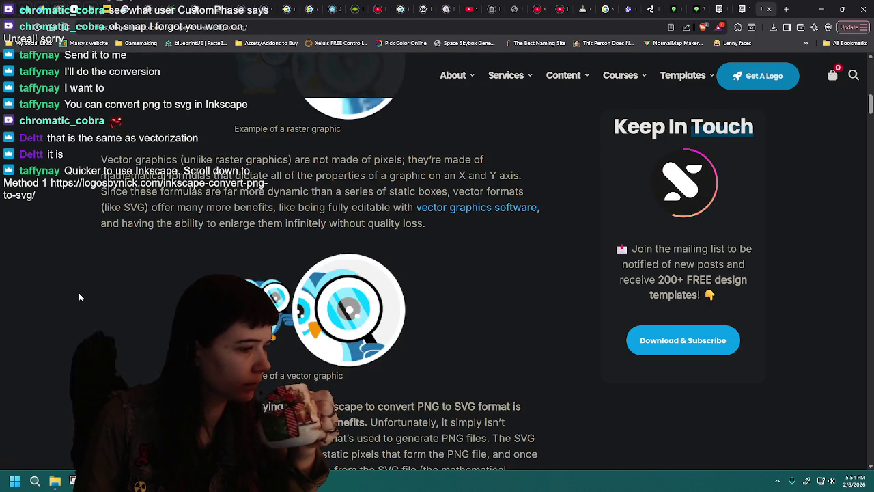
scroll(79, 297, up, 3)
scroll(79, 297, down, 1)
scroll(79, 297, down, 4)
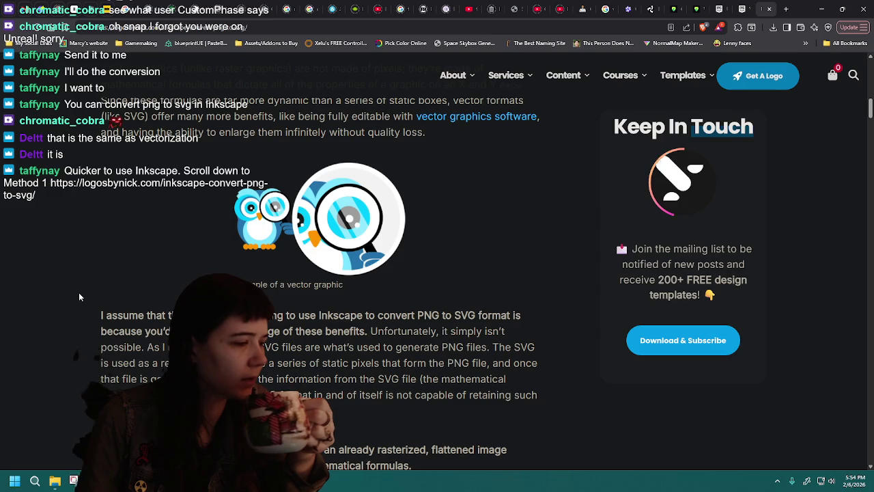
scroll(79, 297, up, 3)
scroll(80, 297, down, 2)
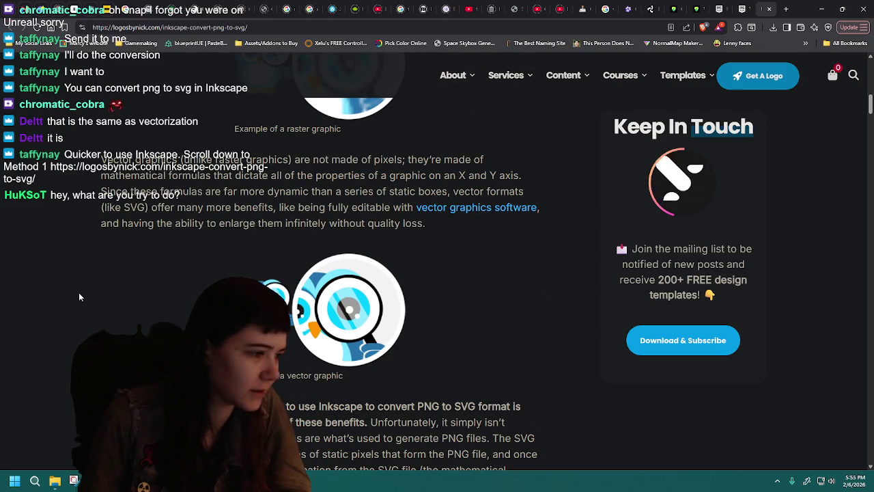
scroll(79, 292, down, 1)
scroll(79, 297, down, 1)
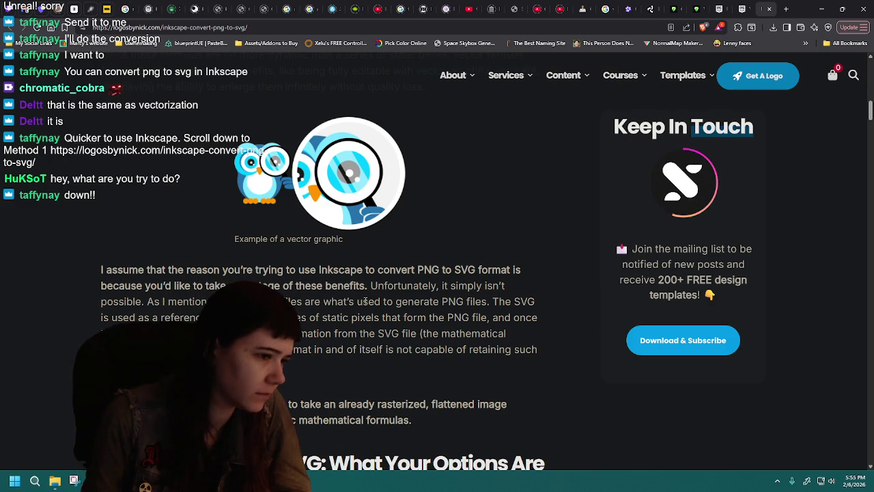
scroll(486, 273, down, 1)
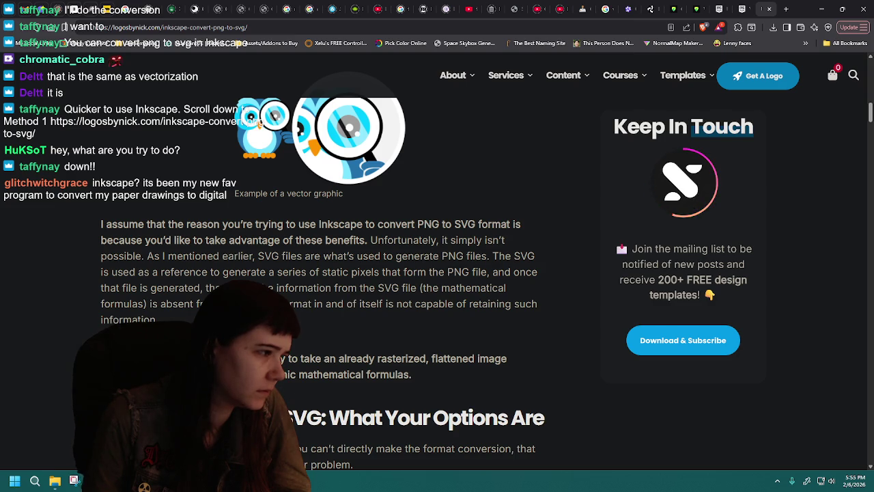
scroll(134, 316, down, 3)
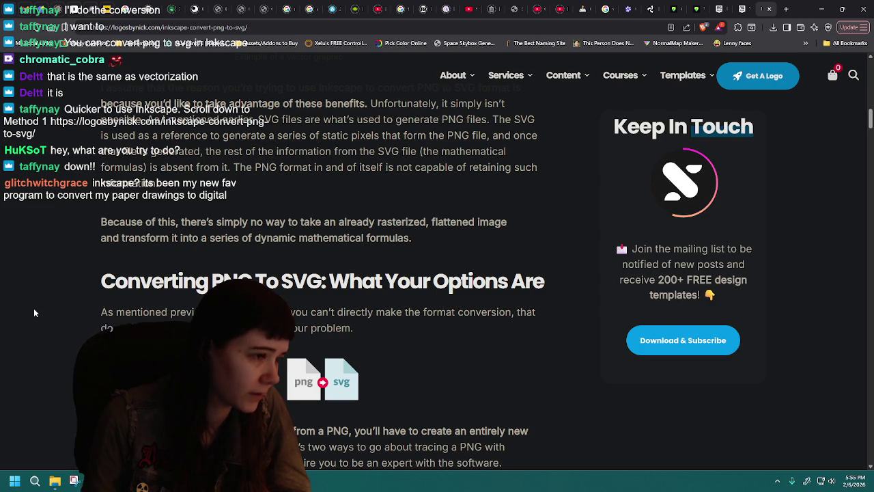
scroll(34, 312, down, 2)
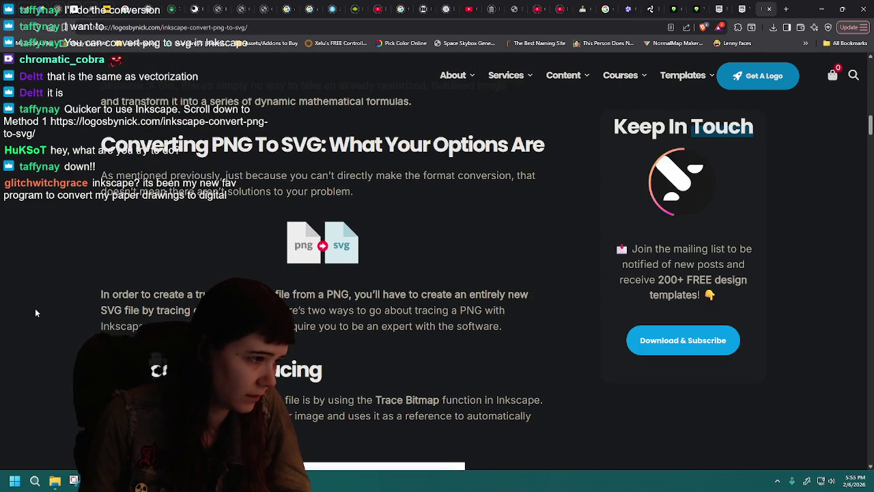
scroll(36, 313, down, 1)
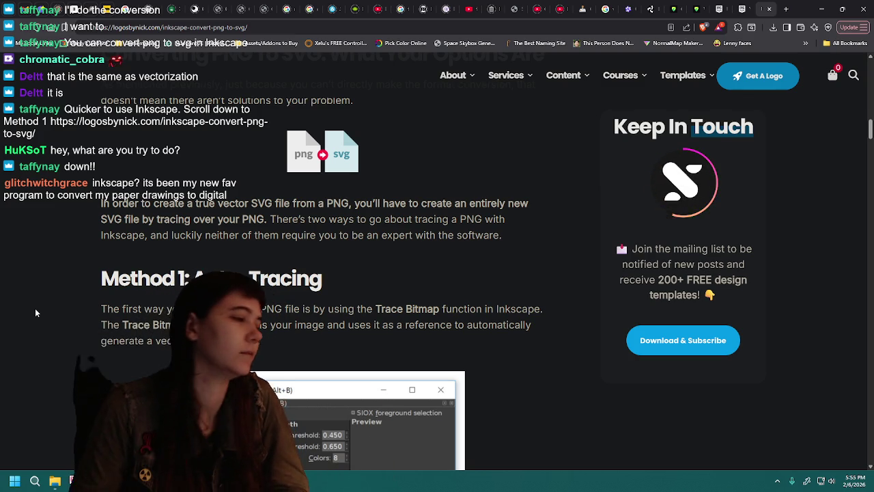
scroll(36, 312, down, 2)
scroll(67, 317, up, 2)
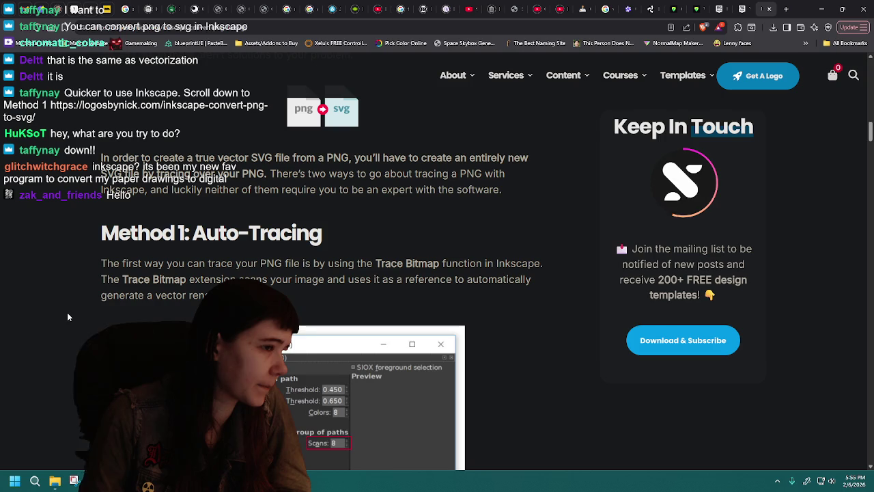
scroll(67, 317, down, 1)
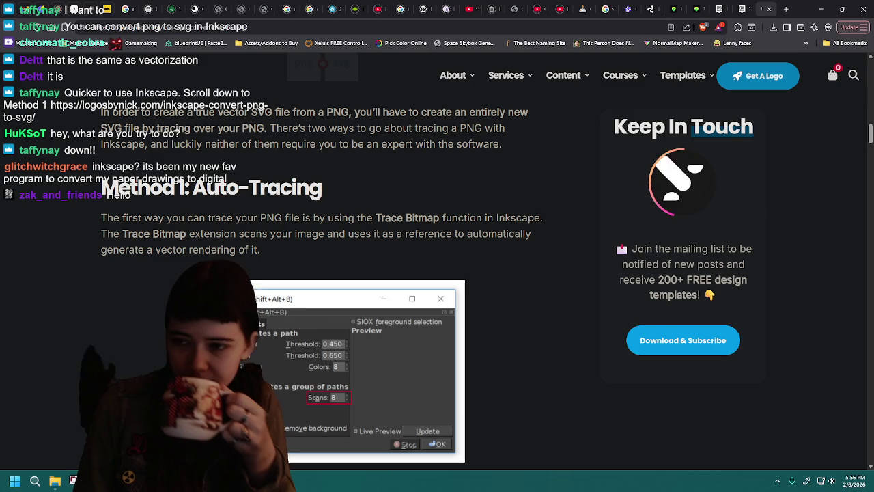
Search Google for 'inkscape' in a new tab
click(786, 9)
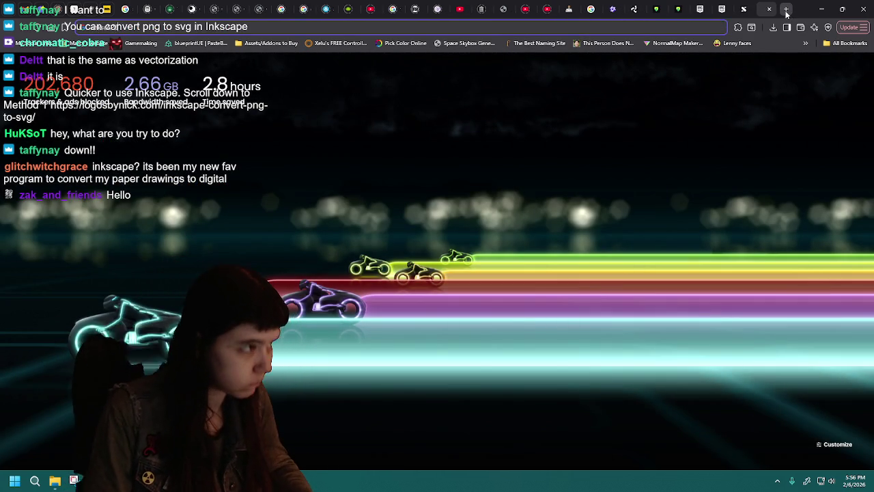
text(inkscape)
key(Return)
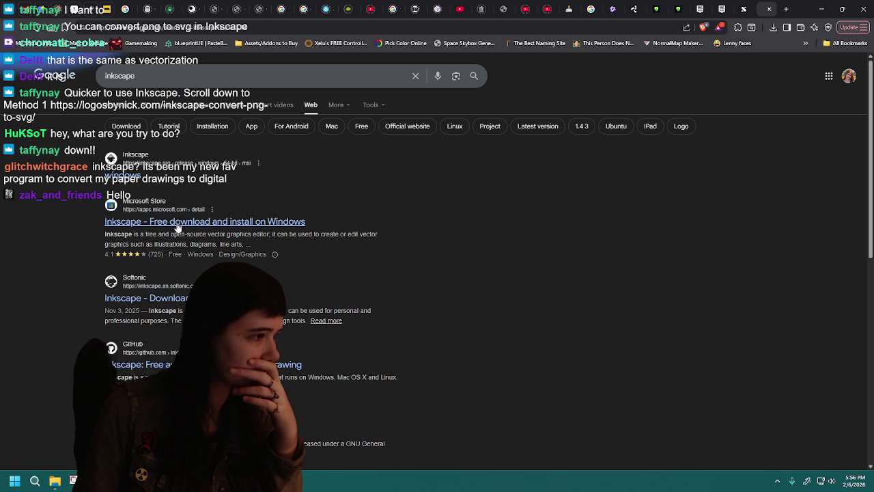
Open the Softonic Inkscape result, then return to the search results and browse them
click(71, 297)
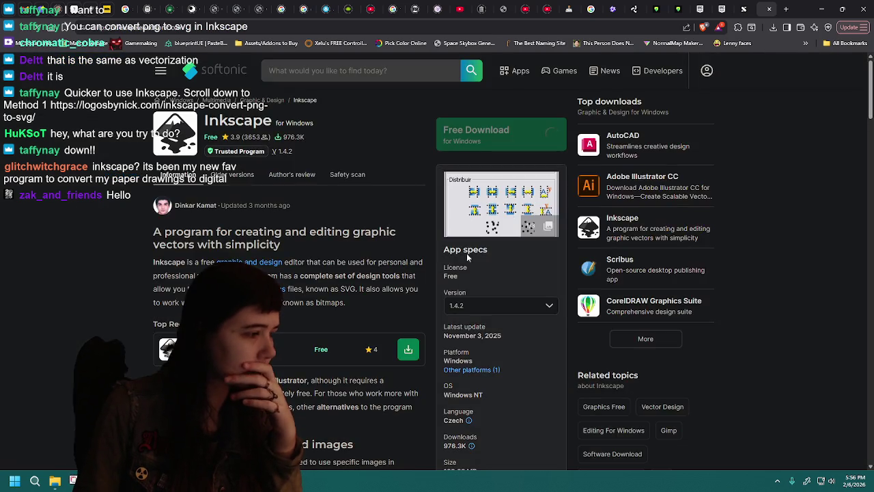
key(alt+Left)
scroll(49, 297, down, 3)
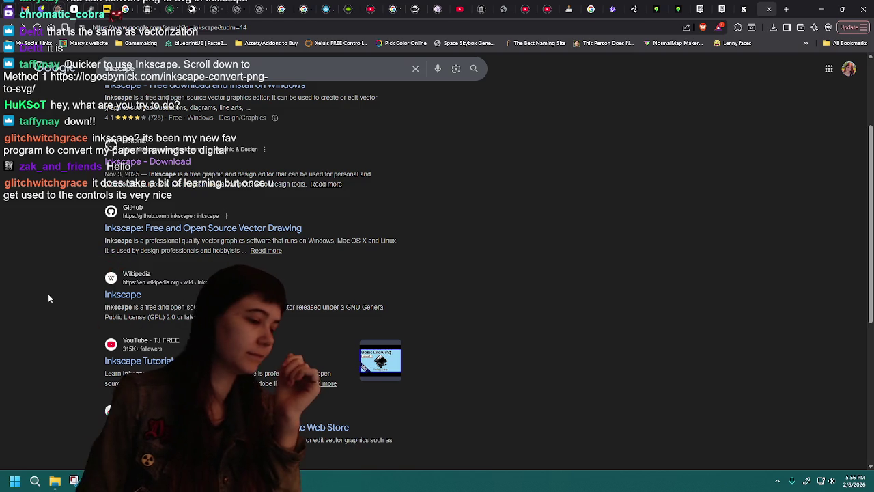
scroll(48, 297, up, 1)
scroll(48, 298, up, 1)
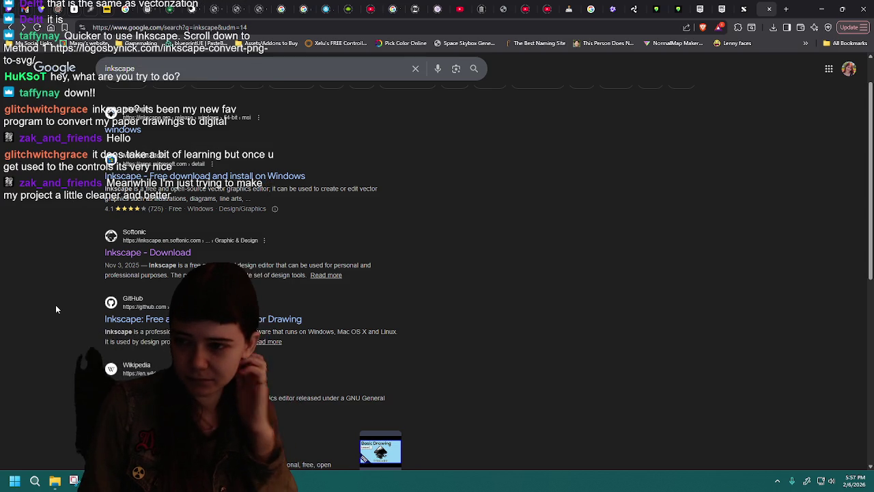
Open an Inkscape download link, cancel saving the 1.4.2 installer, and open the About page
click(170, 176)
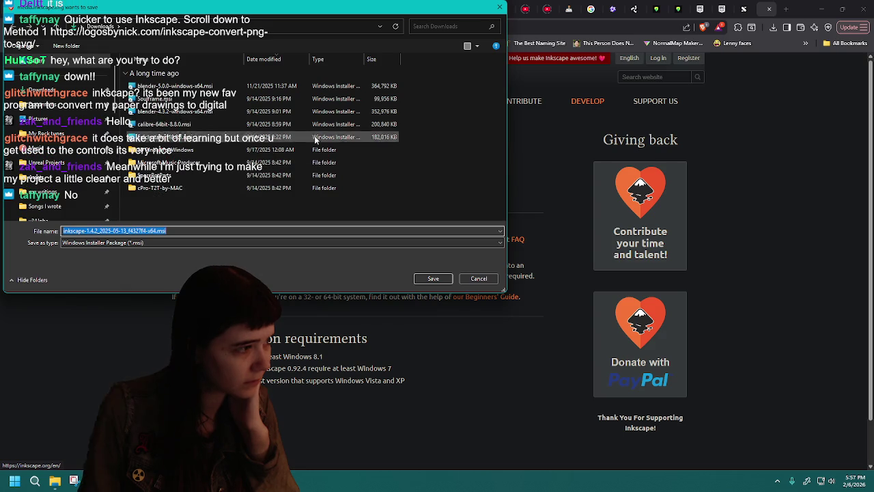
key(Return)
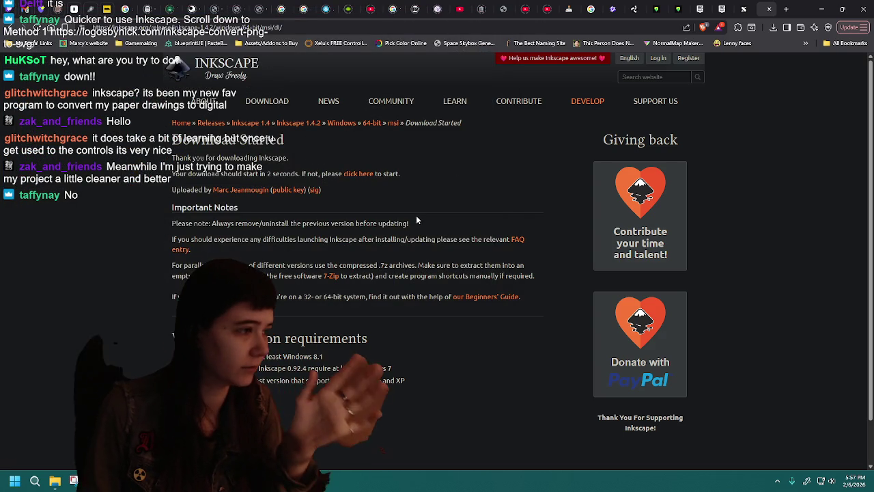
mouse_move(203, 101)
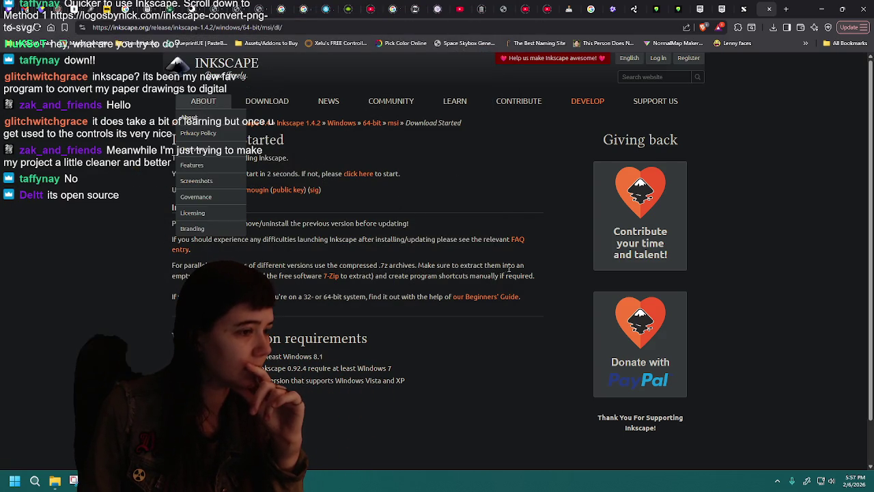
click(202, 120)
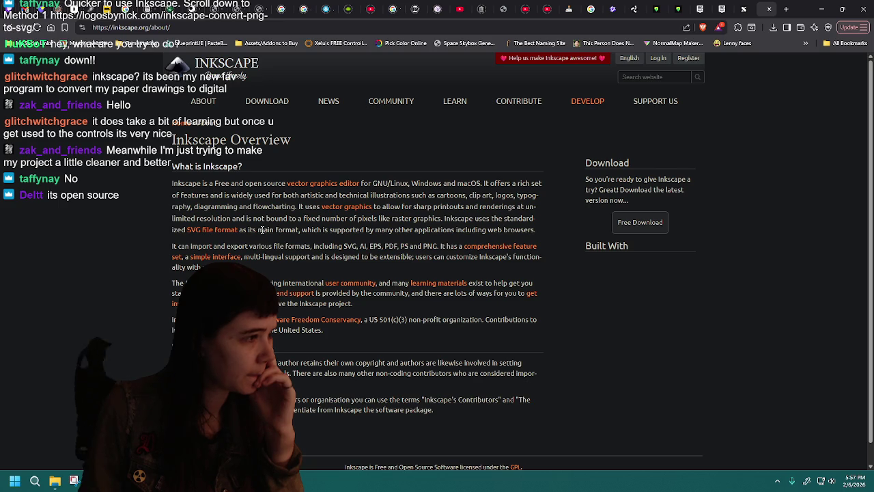
Read the About page, then go to the Inkscape 1.4.3 Windows 64-bit download page
scroll(143, 228, down, 1)
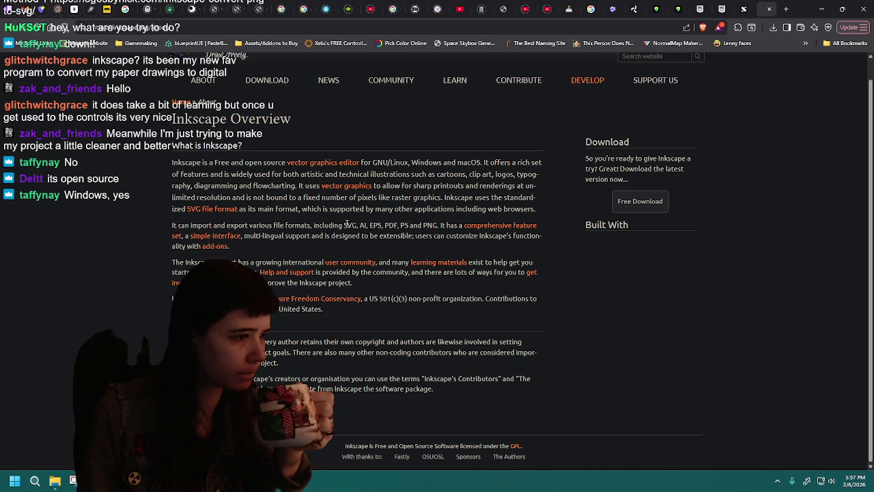
click(327, 243)
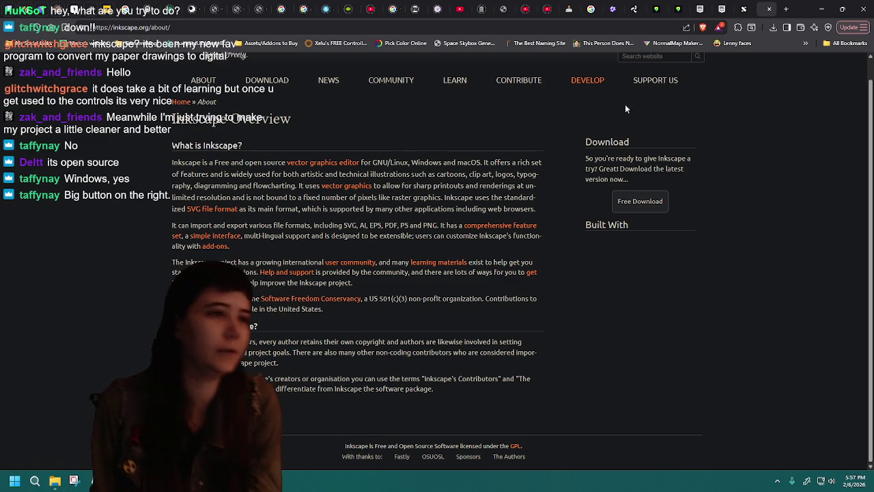
click(640, 201)
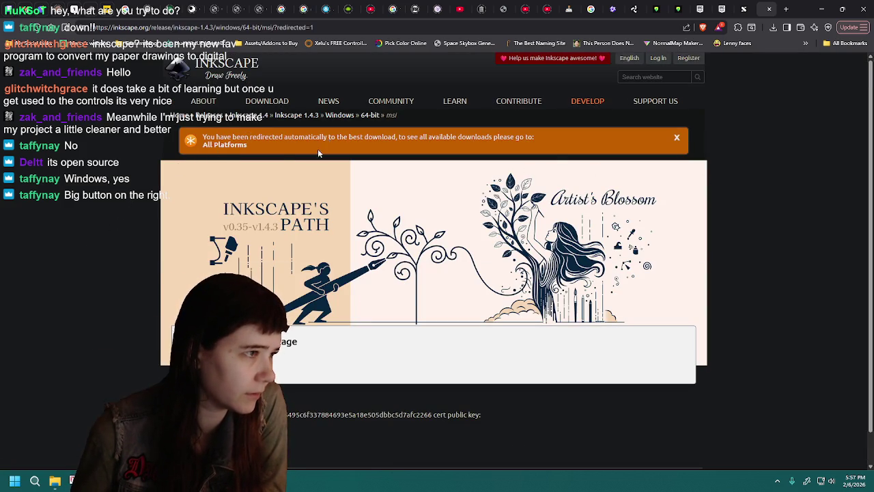
Download inkscape-1.4.3.msi and start its setup wizard past the welcome page
click(485, 327)
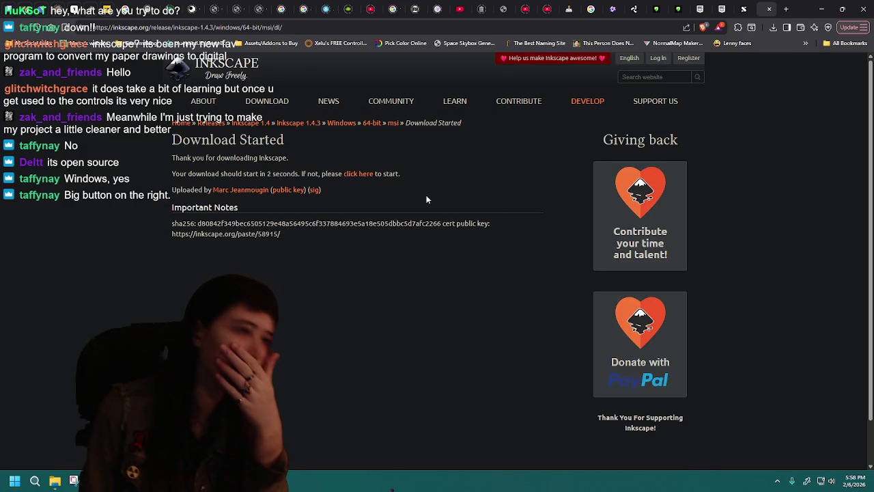
click(445, 280)
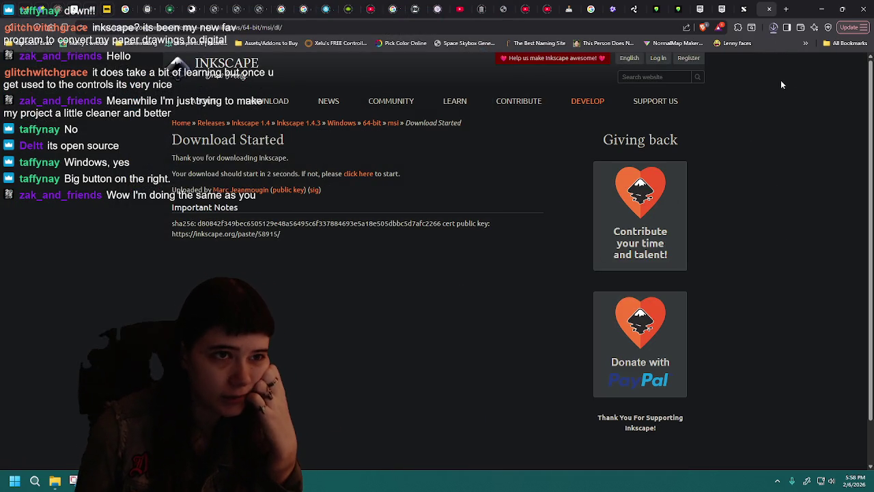
click(773, 28)
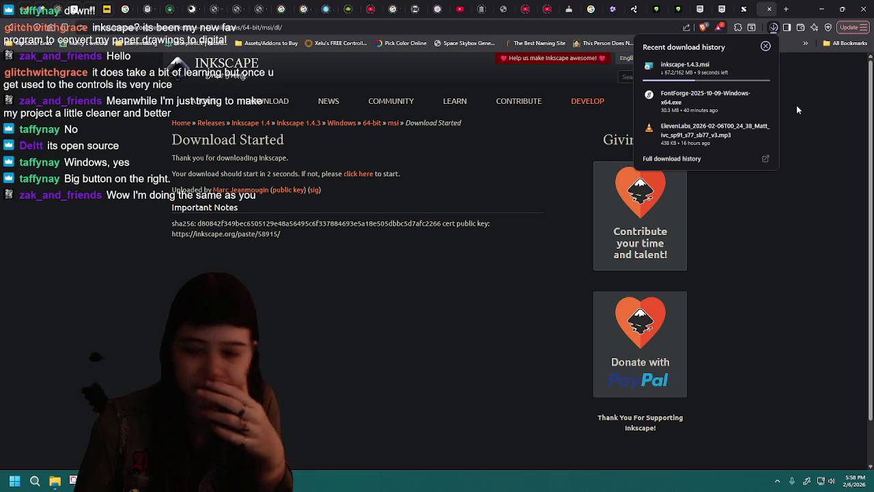
click(796, 105)
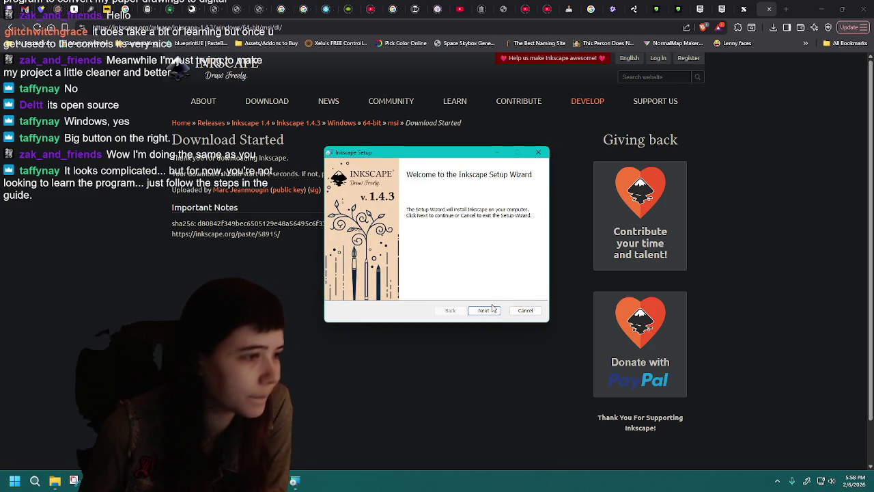
click(492, 311)
Install Inkscape 1.4.3 to Program Files and finish the setup wizard
click(491, 310)
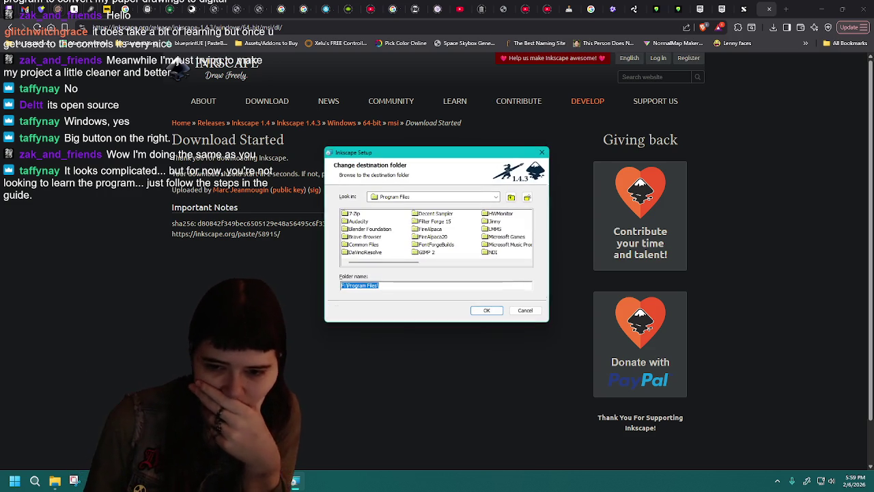
drag(460, 155, 873, 172)
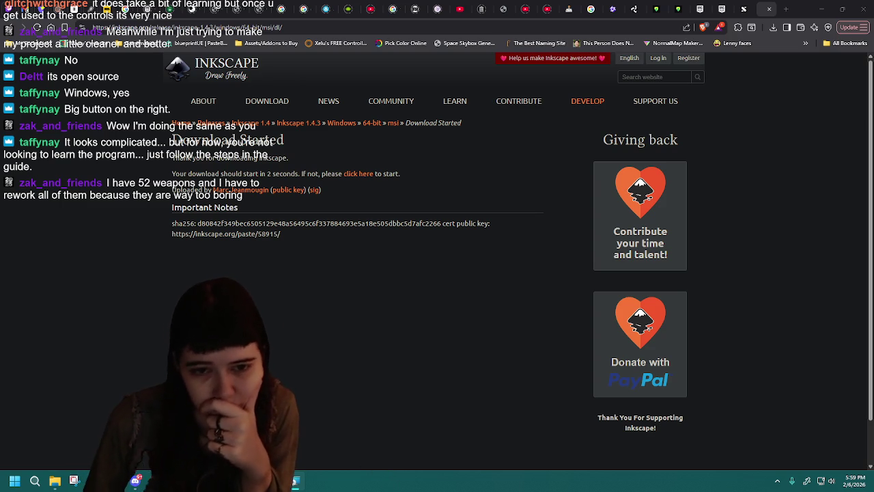
click(745, 8)
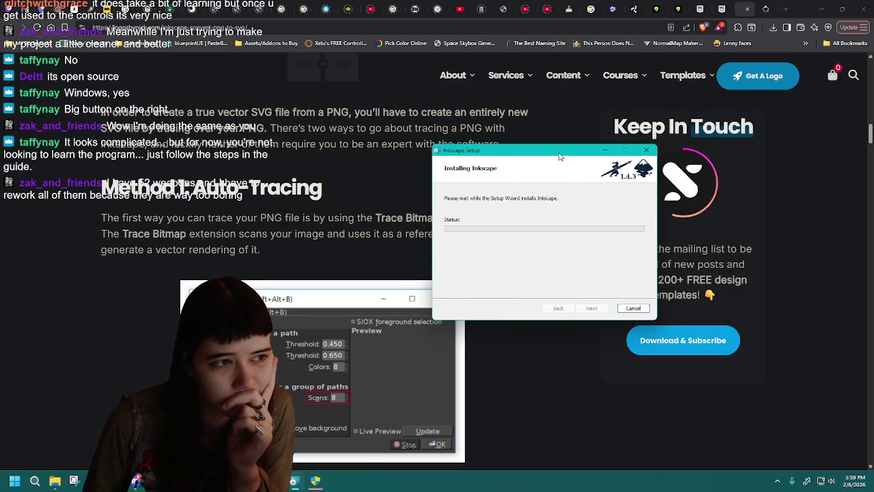
drag(559, 157, 442, 158)
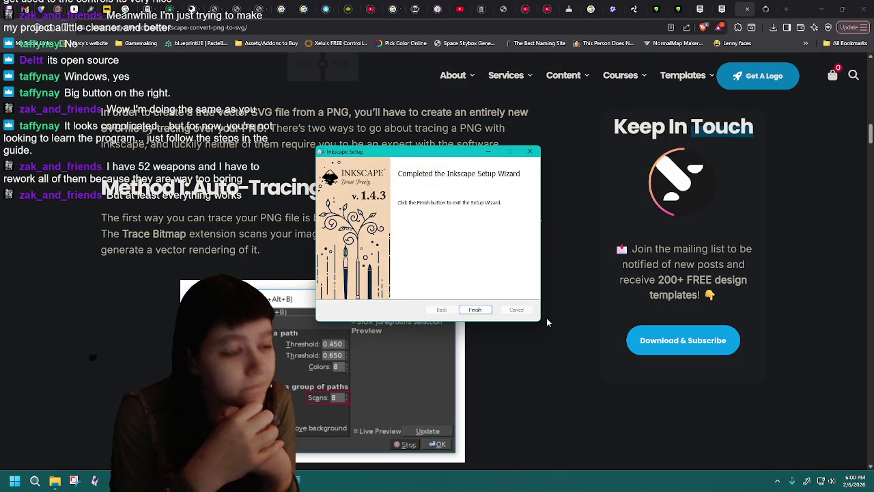
click(474, 309)
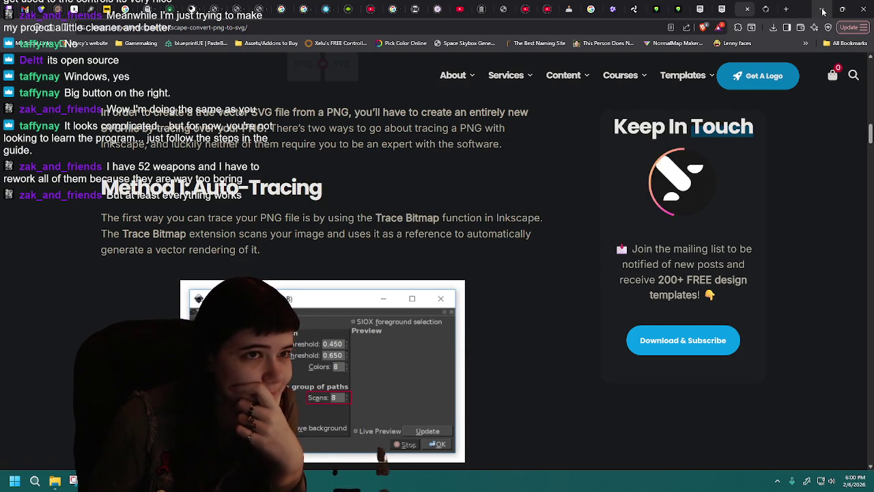
Minimize the browser and quit Blender without saving
click(822, 12)
key(ctrl+q)
click(449, 253)
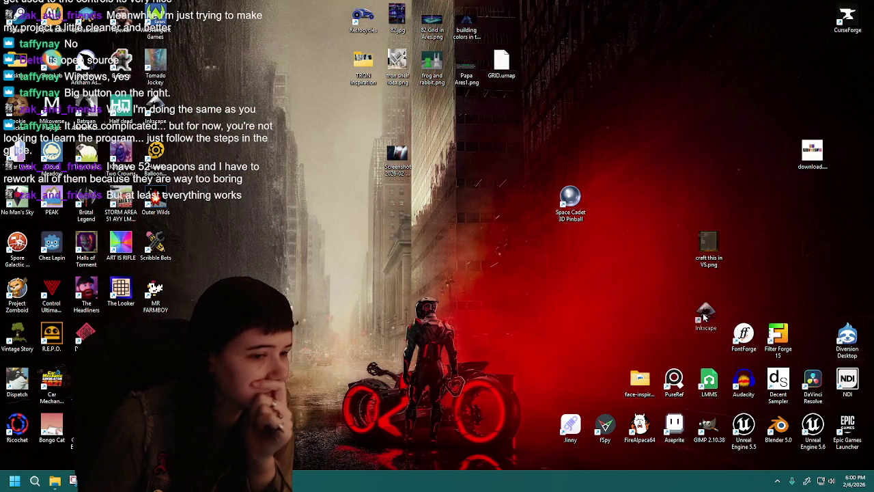
Move the Inkscape shortcut beside FontForge and tidy the desktop icon column
drag(330, 220, 708, 335)
drag(172, 121, 140, 318)
key(Delete)
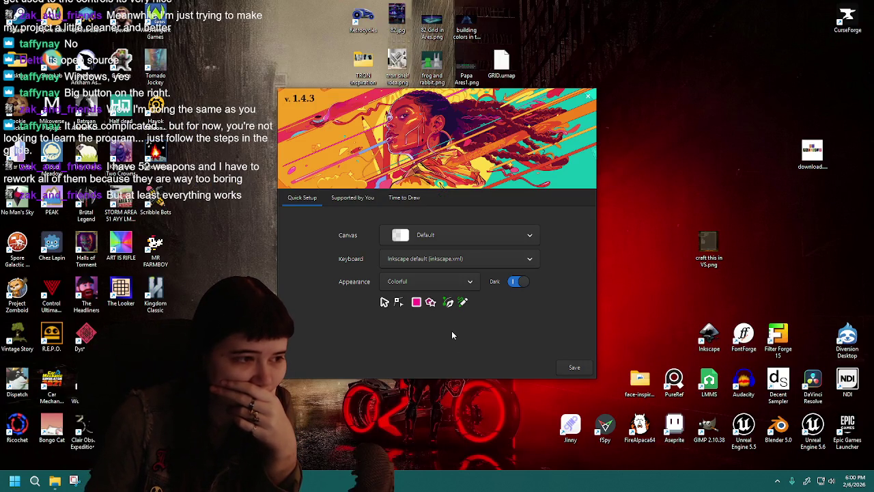
Keep the dark theme, set the canvas to Dark Checkerboard, and keep the Inkscape default keymap
click(519, 281)
click(519, 281)
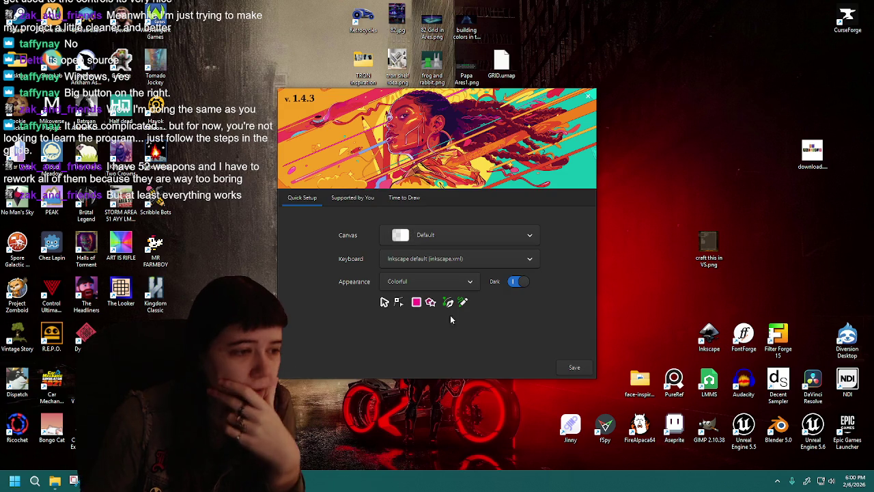
click(457, 236)
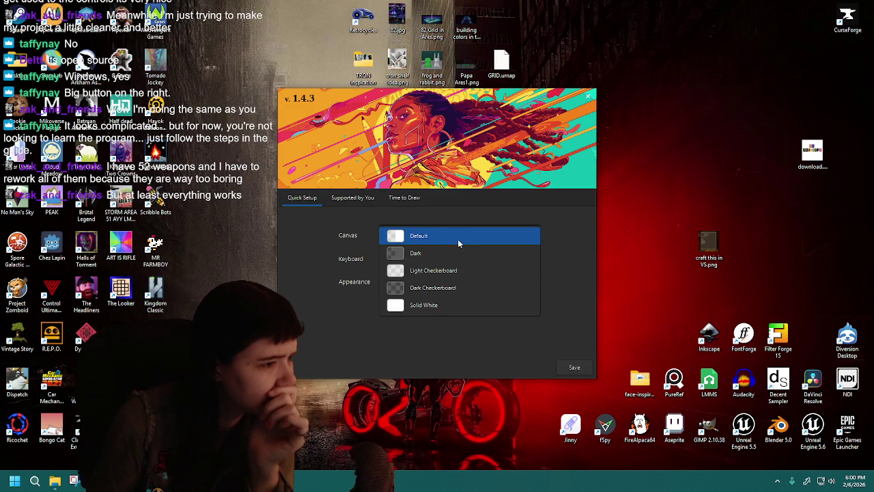
click(464, 288)
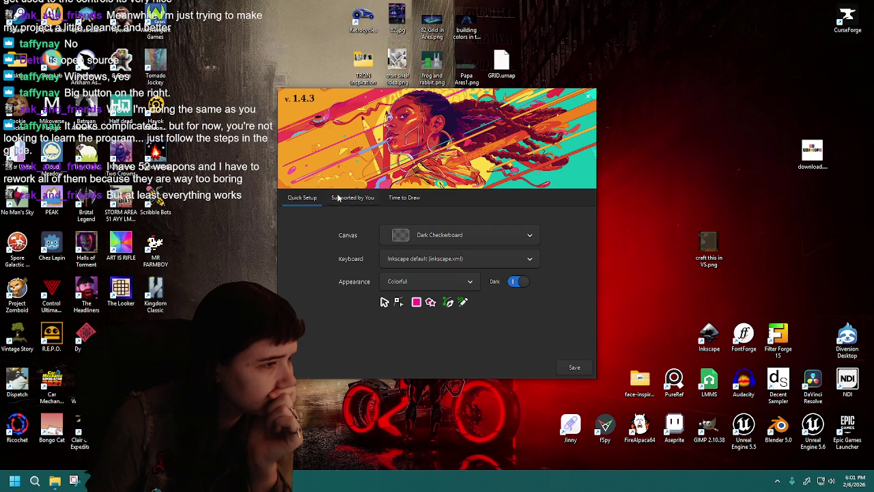
click(478, 261)
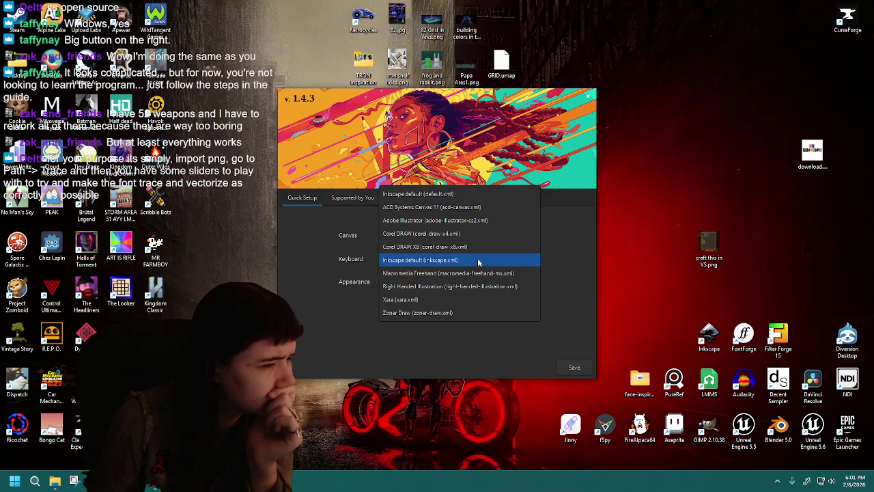
click(296, 270)
Preview the Grayscale, Classic Symbolic, Compacted, System Default and Classic Inkscape appearances
click(432, 281)
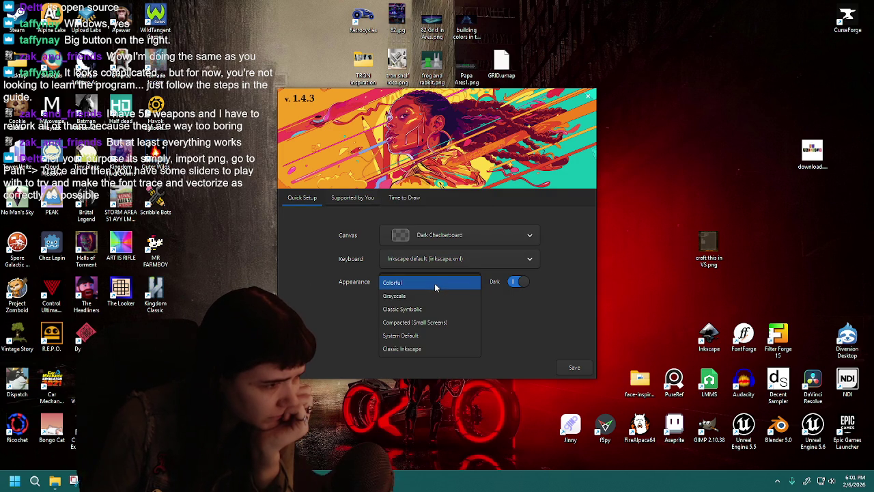
click(436, 295)
click(456, 282)
click(453, 295)
click(454, 283)
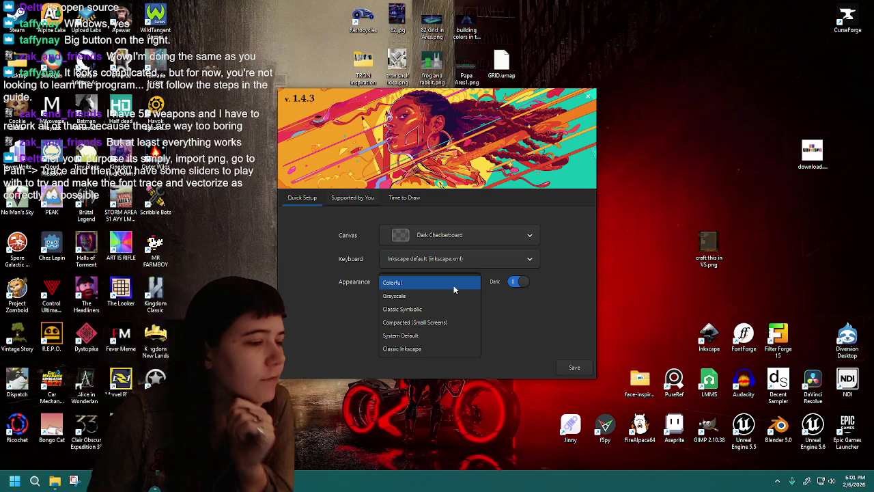
click(449, 308)
click(452, 297)
click(458, 284)
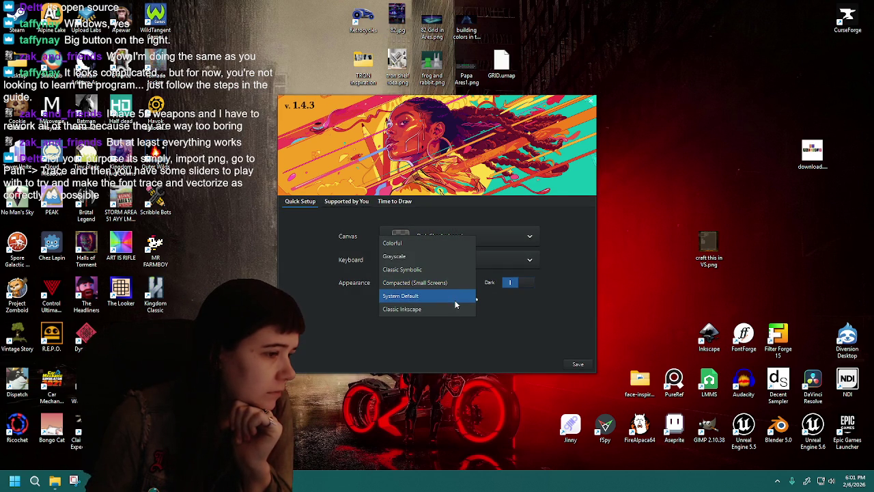
click(457, 297)
click(459, 283)
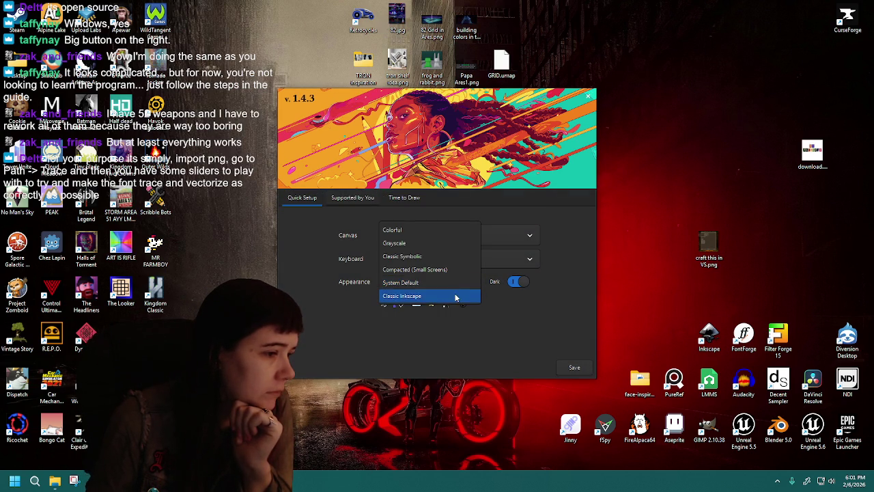
click(455, 296)
click(459, 286)
Choose the Colorful appearance, briefly compare Classic Inkscape, then return to Colorful
click(451, 269)
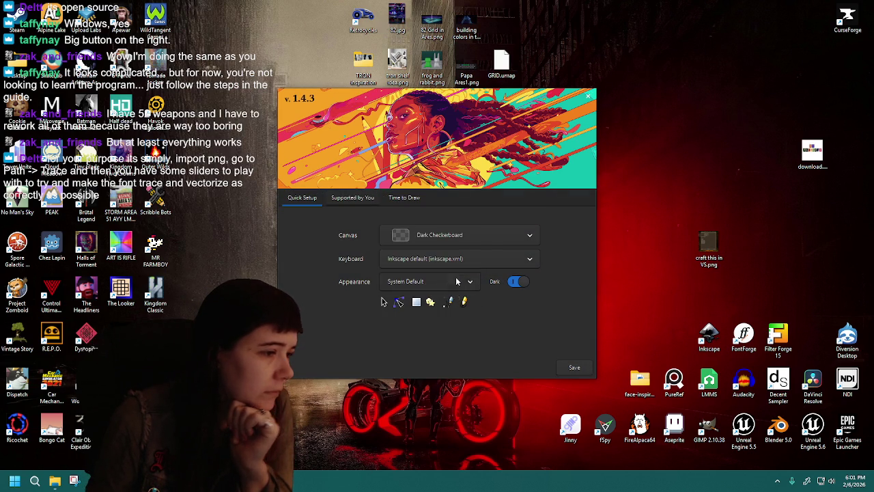
click(459, 283)
click(438, 228)
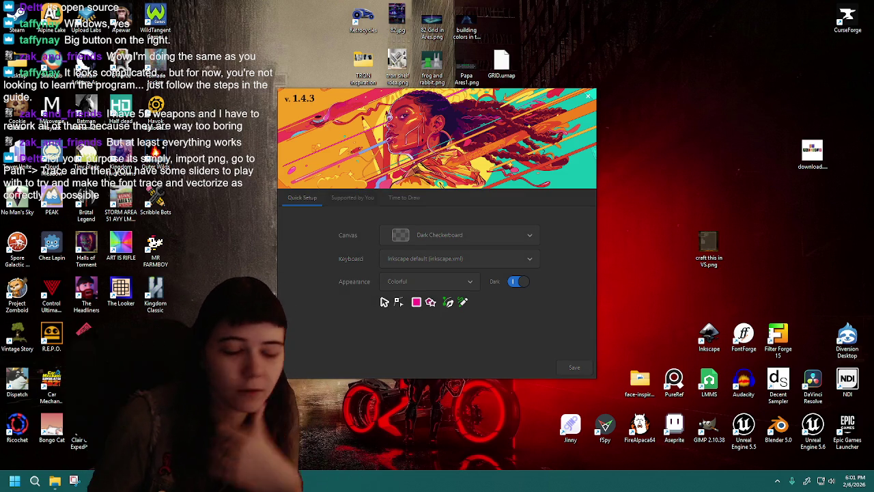
click(445, 283)
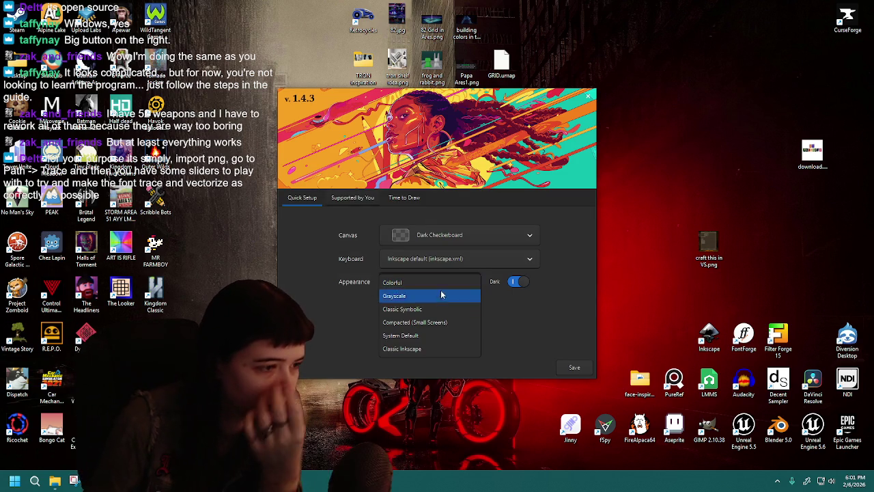
click(440, 344)
click(464, 287)
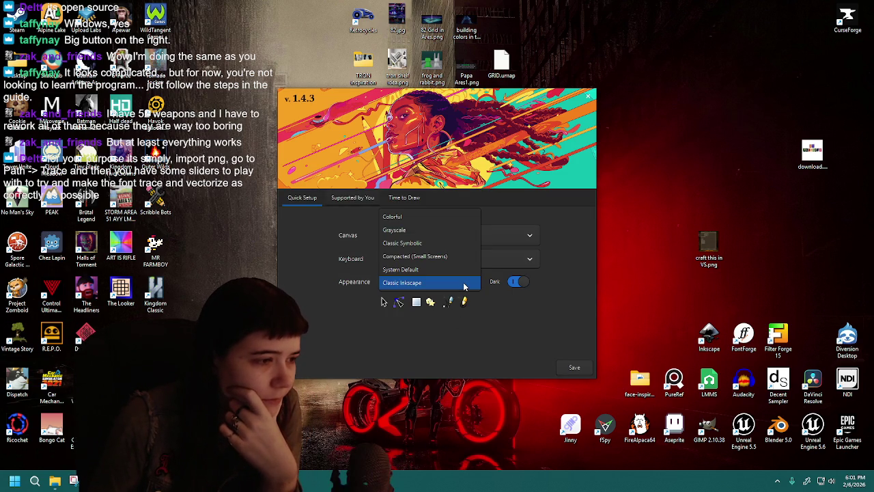
click(434, 216)
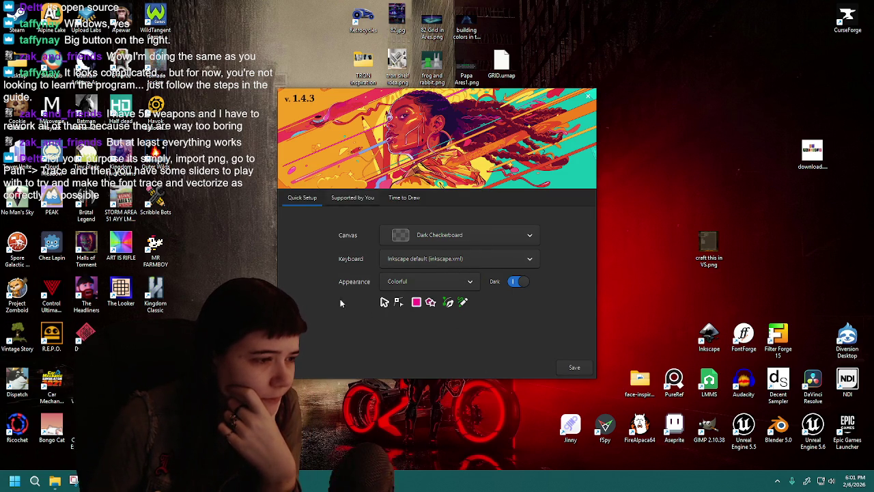
Browse the welcome screen's tabs, then dismiss it with a new blank document
click(352, 197)
click(404, 197)
click(305, 198)
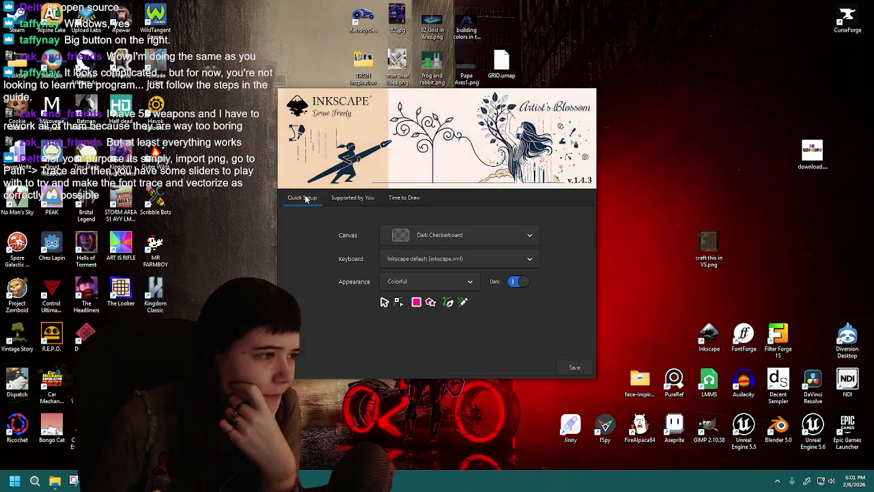
click(585, 370)
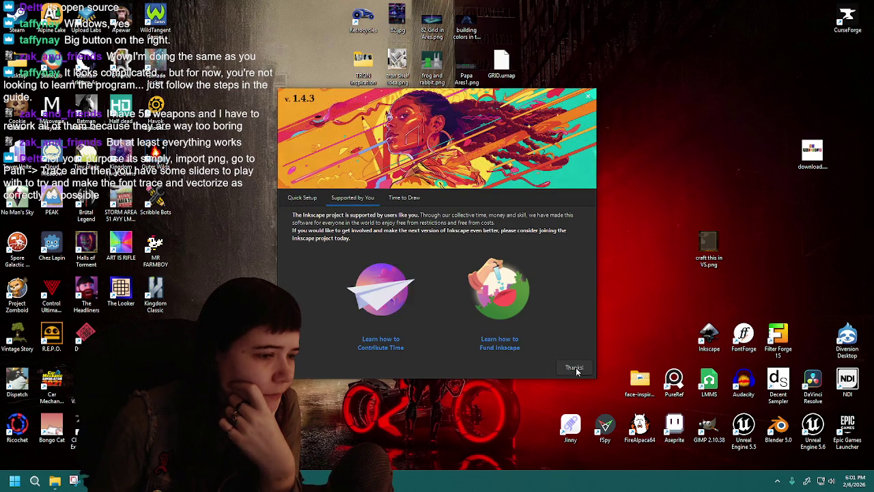
click(305, 198)
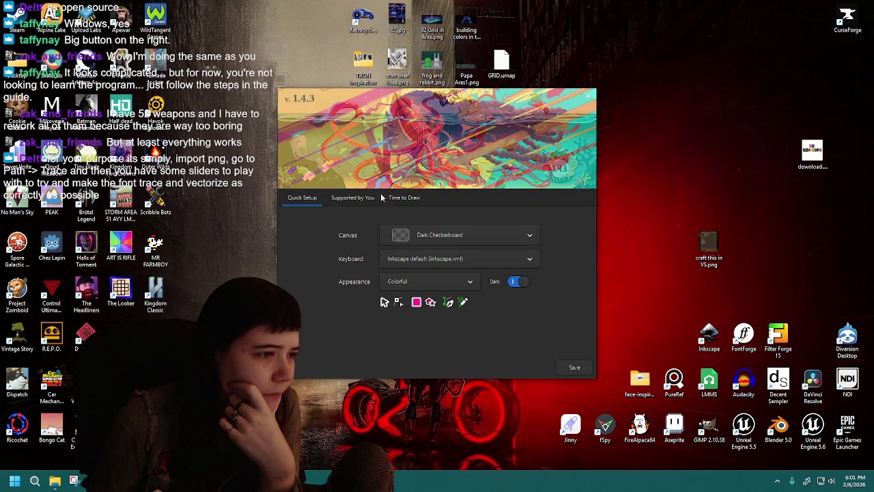
click(404, 197)
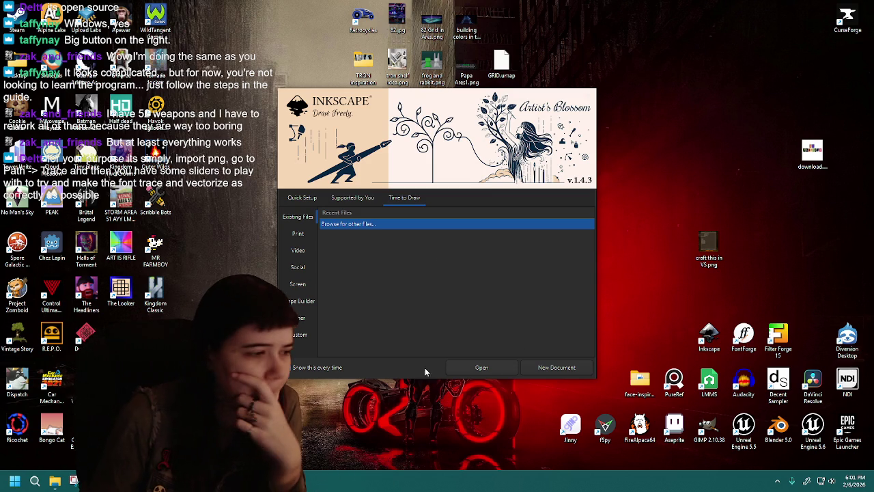
click(555, 368)
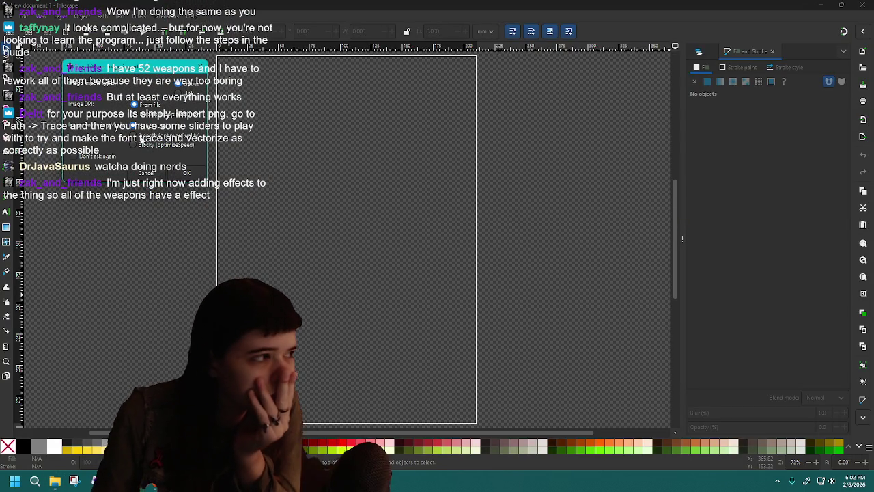
key(ctrl+v)
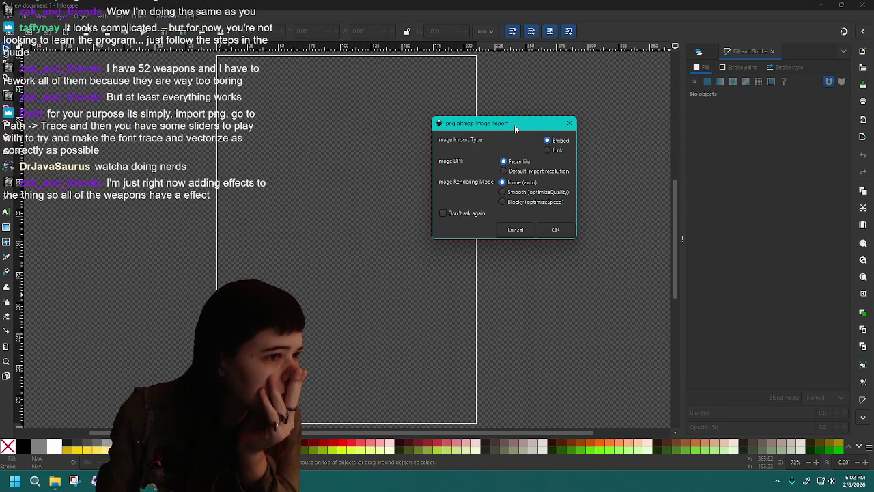
drag(514, 125, 538, 181)
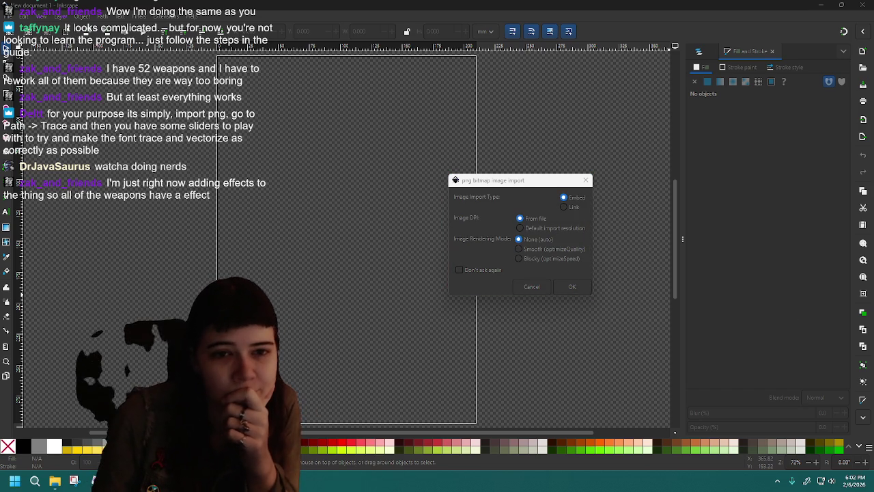
drag(538, 184, 486, 181)
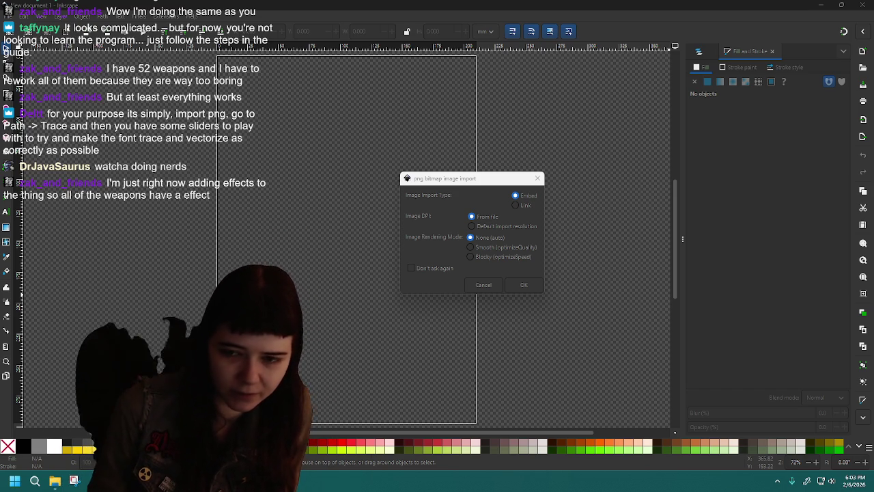
drag(477, 182, 583, 133)
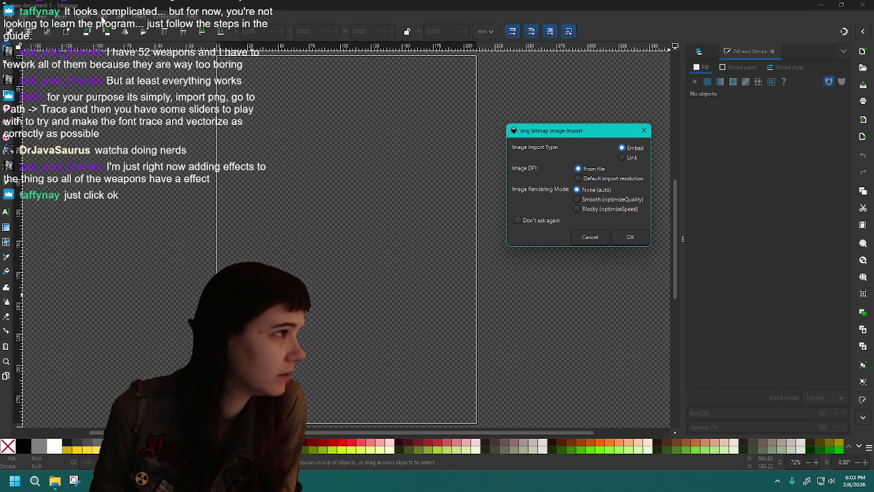
click(630, 237)
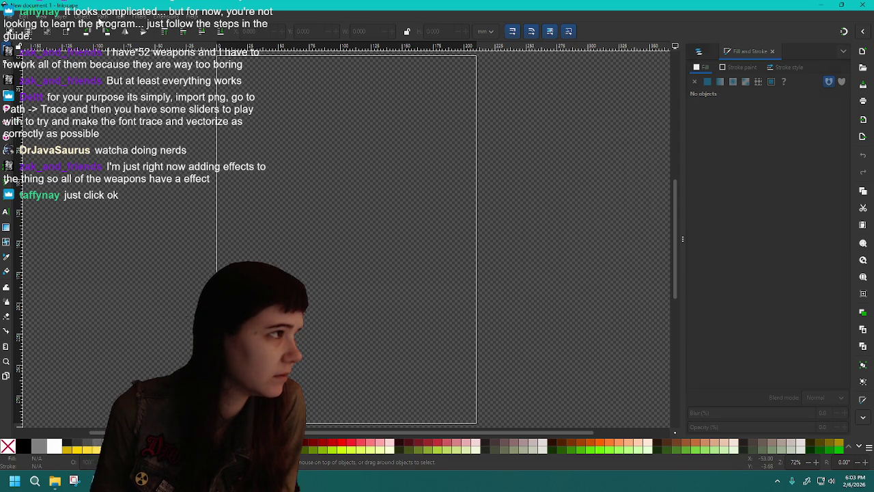
Open Path > Trace Bitmap and begin importing the handwritten alphabet PNG
click(101, 18)
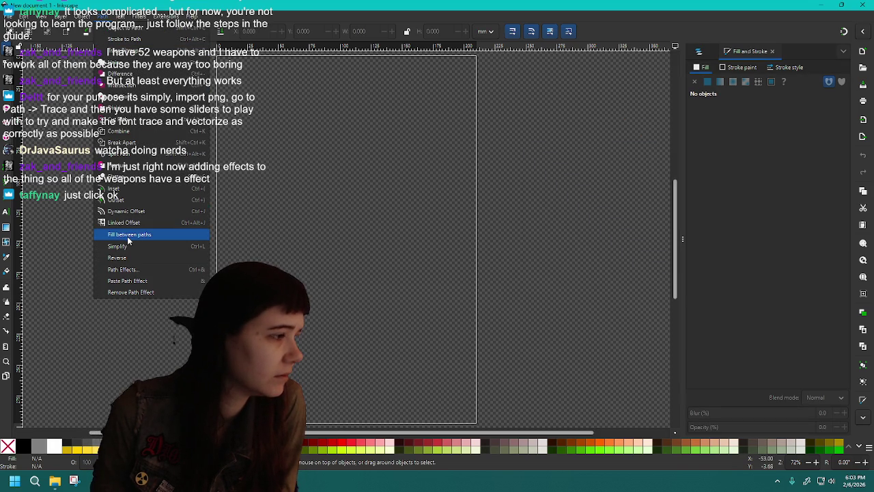
click(123, 51)
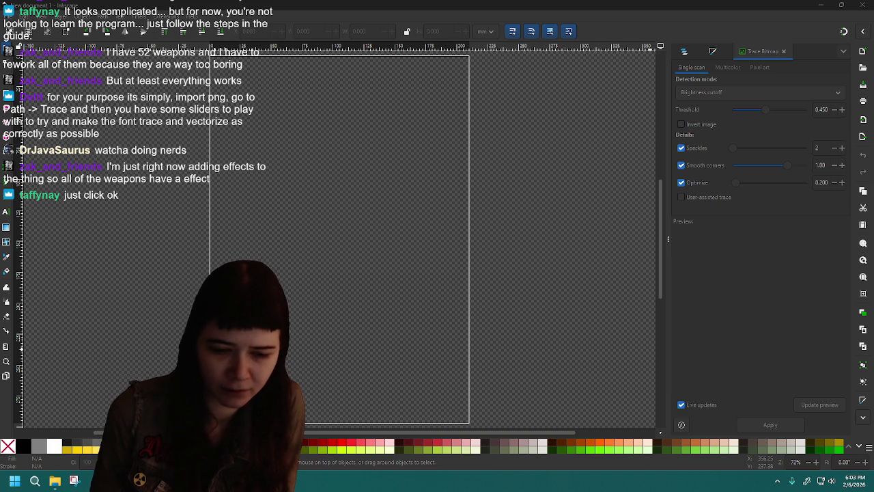
key(Return)
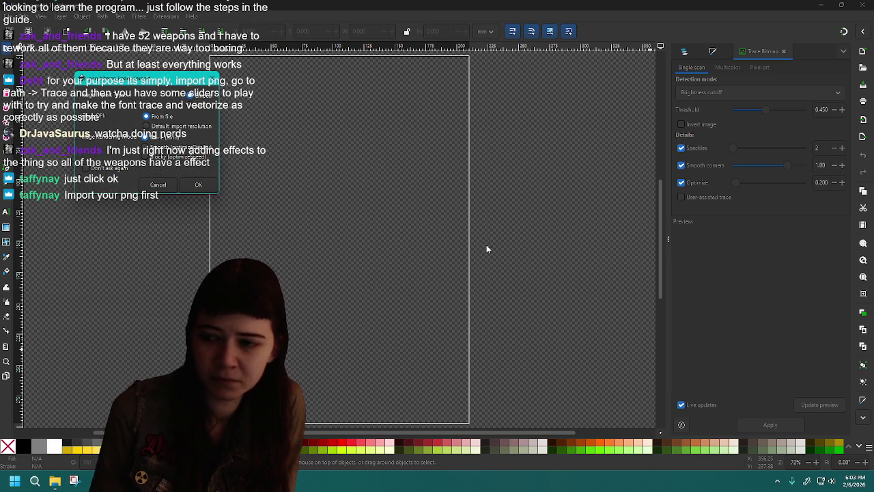
Confirm the PNG import so the alphabet sheet lands on the page and shows in the trace preview
click(199, 185)
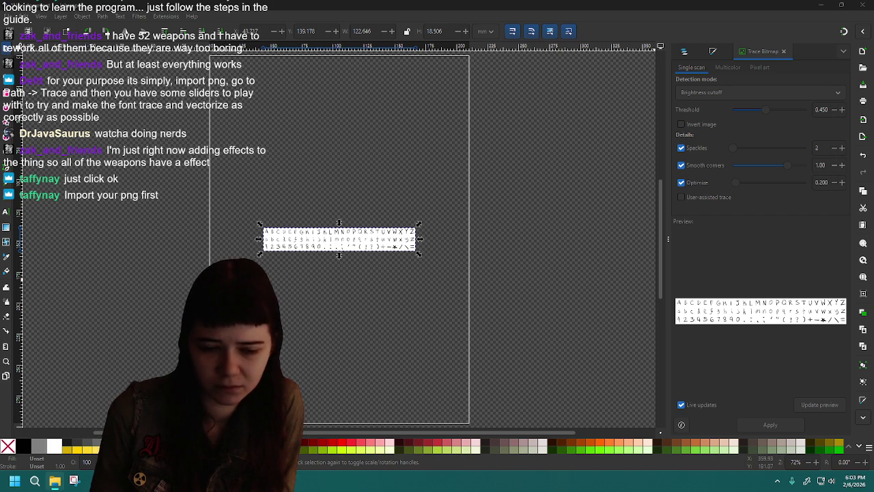
click(770, 54)
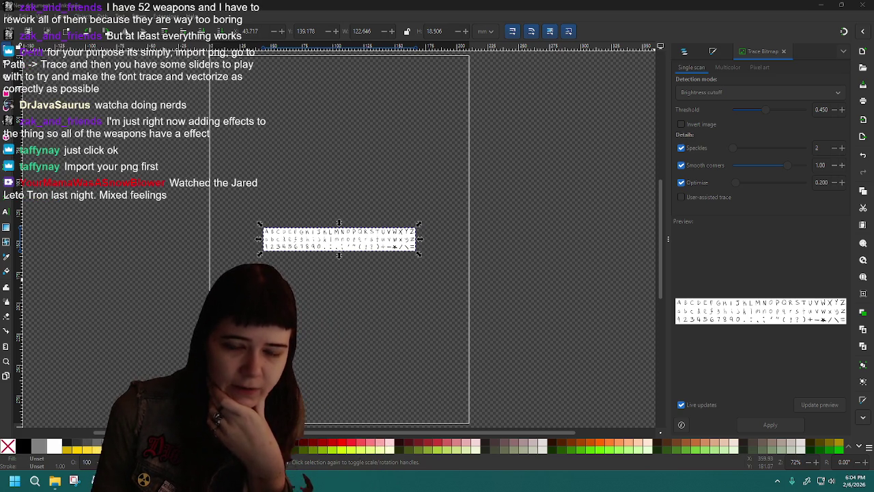
click(741, 199)
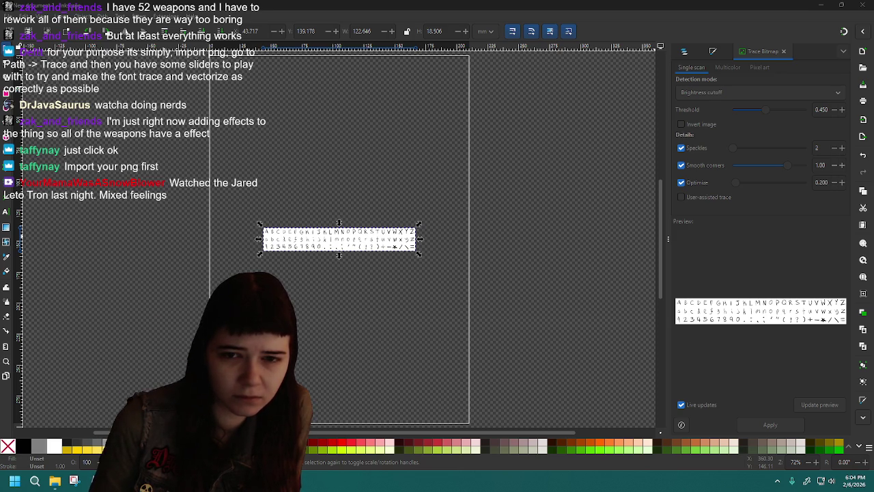
click(721, 89)
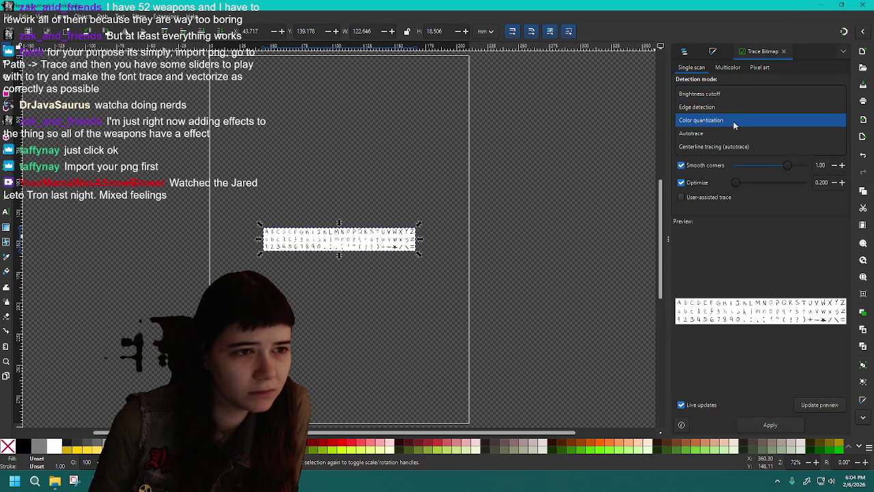
Switch Trace Bitmap to Multicolor brightness steps and reduce the scans from 8 to 7
click(738, 93)
click(733, 69)
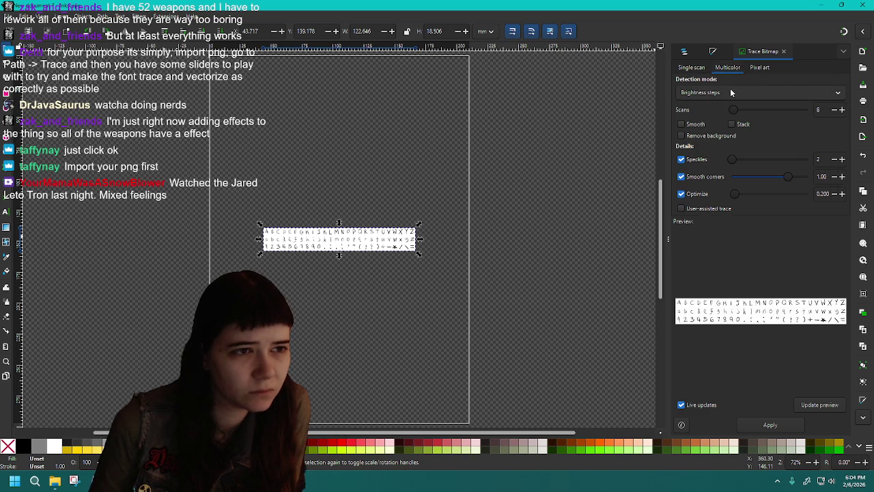
click(697, 69)
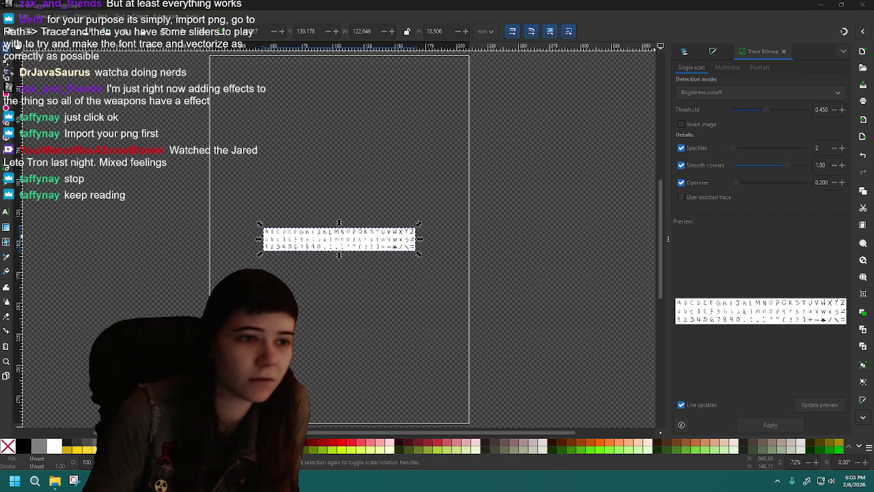
click(703, 67)
click(727, 68)
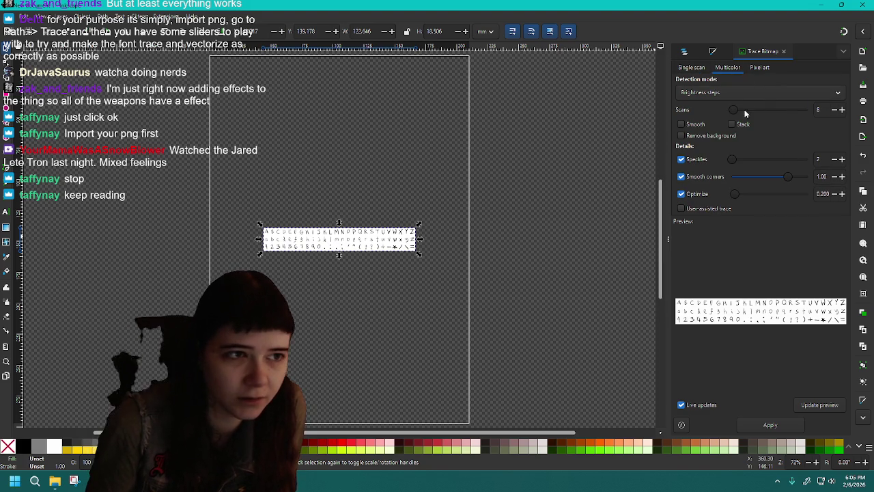
click(833, 110)
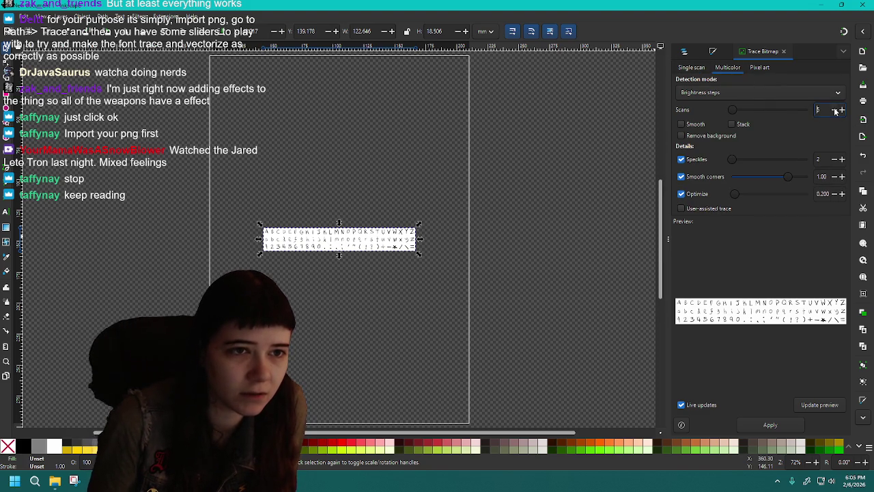